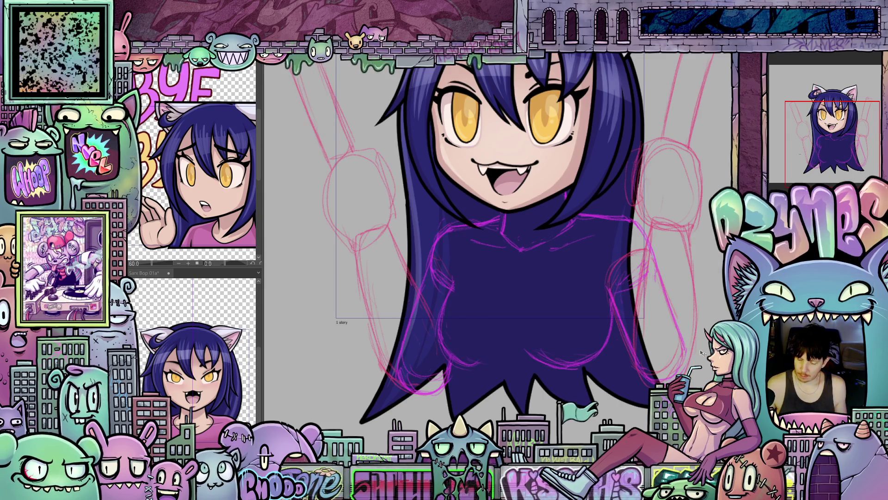
Bring the torso into view and sketch a short guide line at the neck.
{"action": "scroll", "coordinate": [532, 276], "scroll_direction": "up", "scroll_amount": 2}
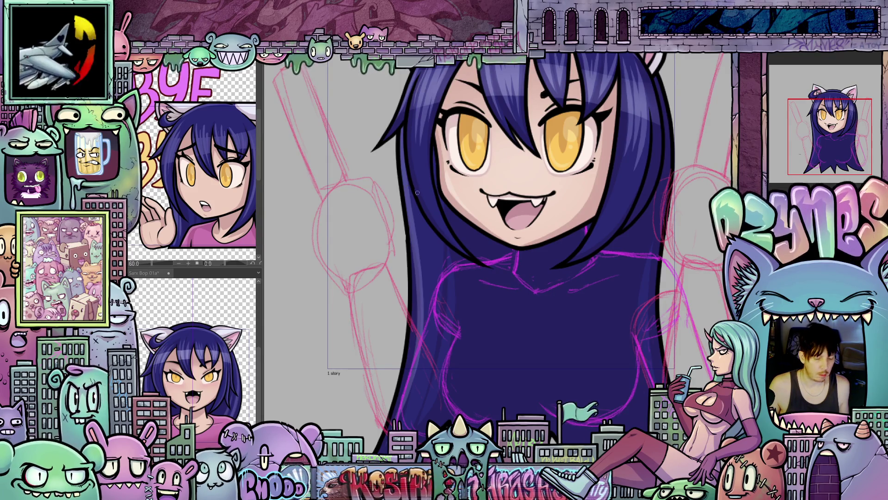
{"action": "scroll", "coordinate": [547, 298], "scroll_direction": "up", "scroll_amount": 1}
{"action": "mouse_move", "coordinate": [565, 366]}
{"action": "left_mouse_down"}
{"action": "mouse_move", "coordinate": [545, 363]}
{"action": "mouse_move", "coordinate": [549, 378]}
{"action": "left_mouse_up"}
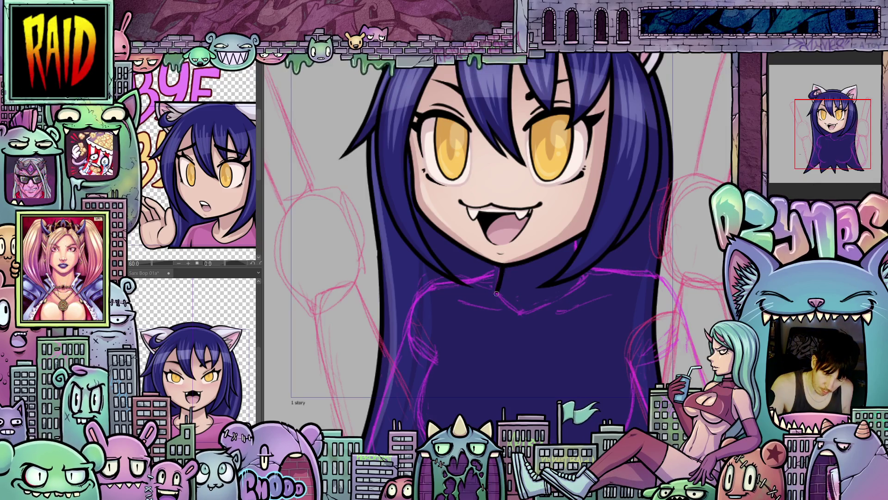
{"action": "left_click_drag", "start_coordinate": [496, 293], "coordinate": [504, 267]}
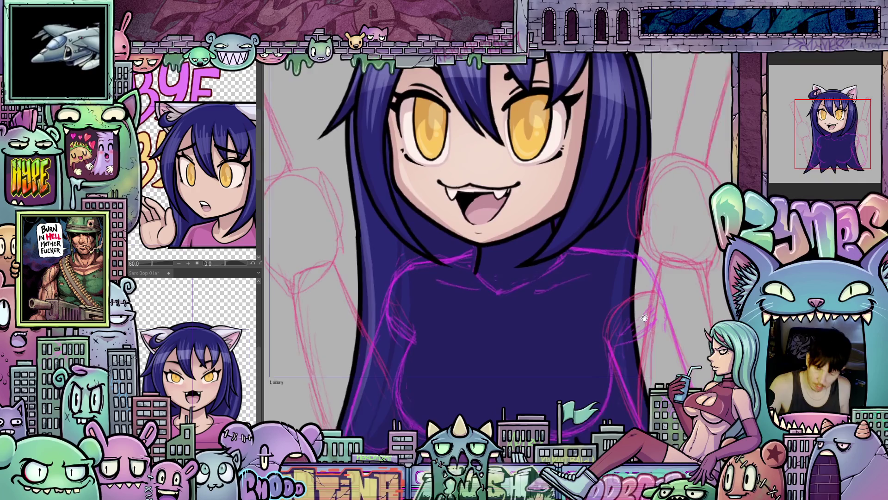
With the view rotated, ink both sides of the body outline and the collar line across the chest.
{"action": "scroll", "coordinate": [608, 303], "scroll_direction": "up", "scroll_amount": 2}
{"action": "key", "text": "minus"}
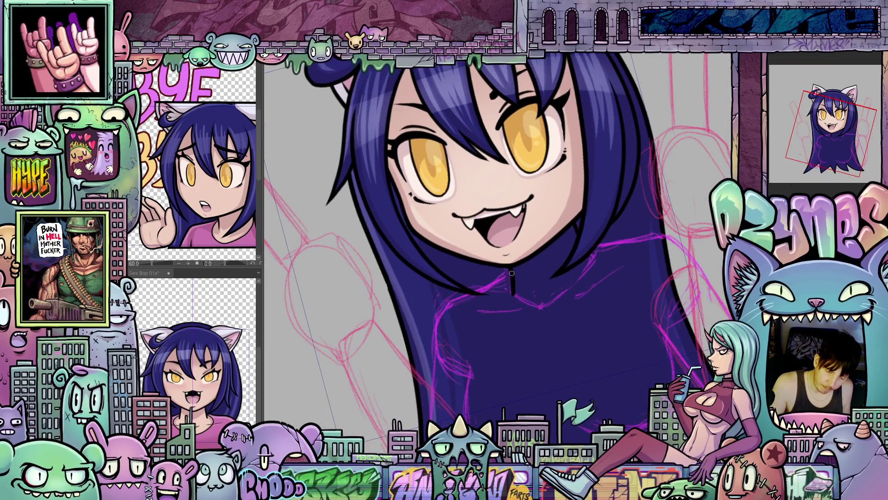
{"action": "mouse_move", "coordinate": [497, 283]}
{"action": "left_mouse_down"}
{"action": "mouse_move", "coordinate": [437, 326]}
{"action": "mouse_move", "coordinate": [442, 354]}
{"action": "mouse_move", "coordinate": [473, 373]}
{"action": "left_mouse_up"}
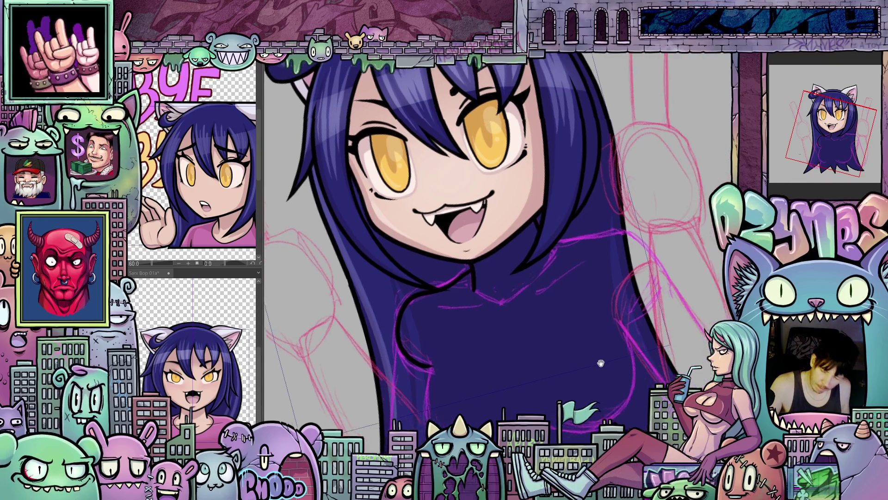
{"action": "left_click_drag", "start_coordinate": [592, 252], "coordinate": [544, 247]}
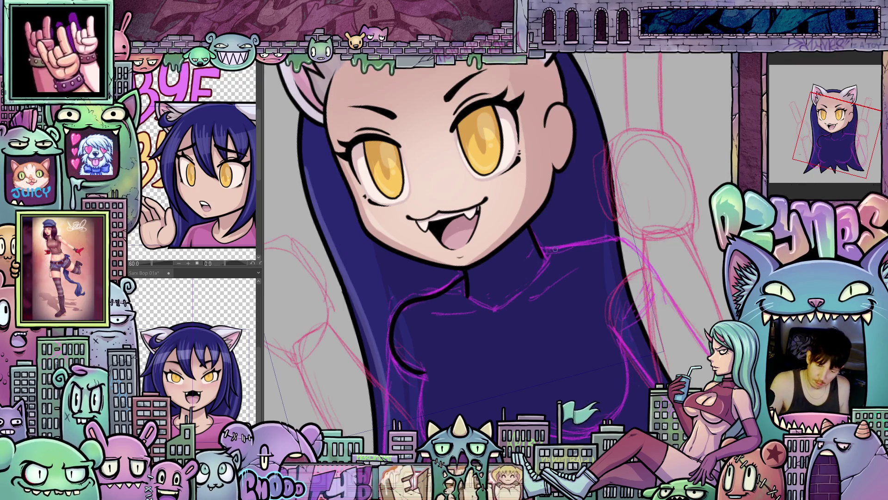
{"action": "left_click_drag", "start_coordinate": [547, 249], "coordinate": [577, 246]}
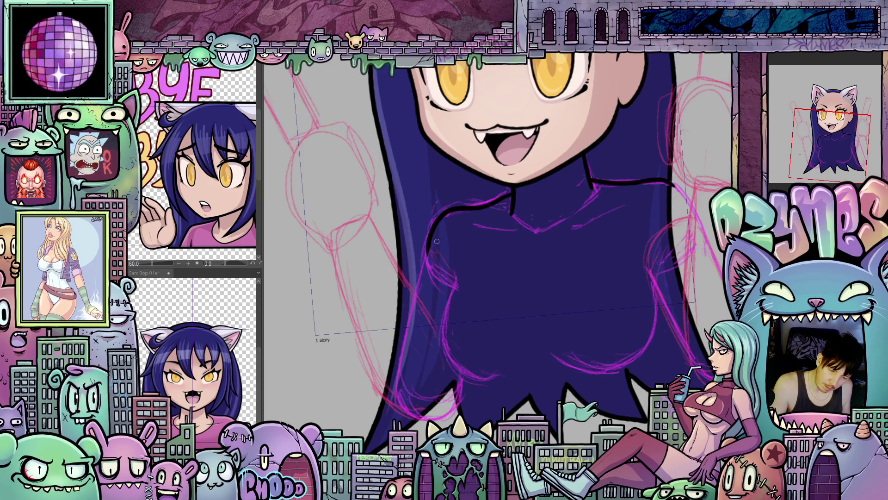
{"action": "mouse_move", "coordinate": [428, 261]}
{"action": "left_mouse_down"}
{"action": "mouse_move", "coordinate": [486, 282]}
{"action": "mouse_move", "coordinate": [468, 196]}
{"action": "mouse_move", "coordinate": [433, 354]}
{"action": "mouse_move", "coordinate": [489, 357]}
{"action": "left_mouse_up"}
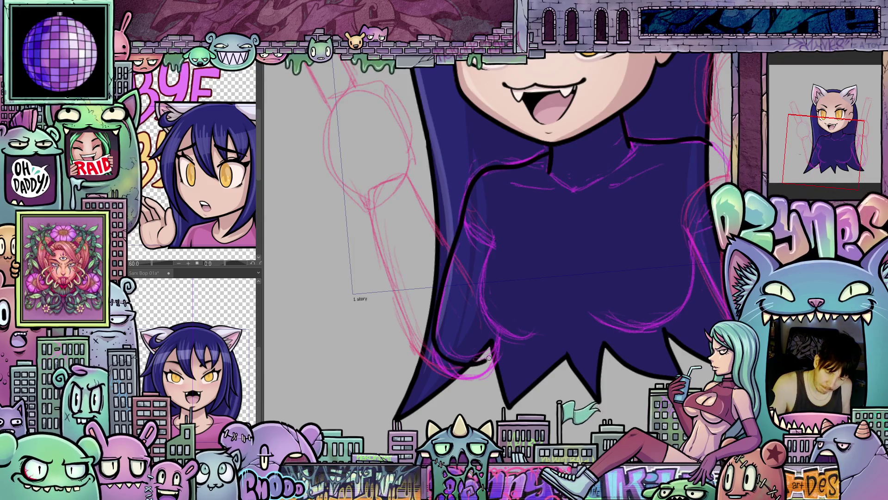
{"action": "mouse_move", "coordinate": [564, 383]}
{"action": "left_mouse_down"}
{"action": "mouse_move", "coordinate": [464, 366]}
{"action": "mouse_move", "coordinate": [436, 396]}
{"action": "left_mouse_up"}
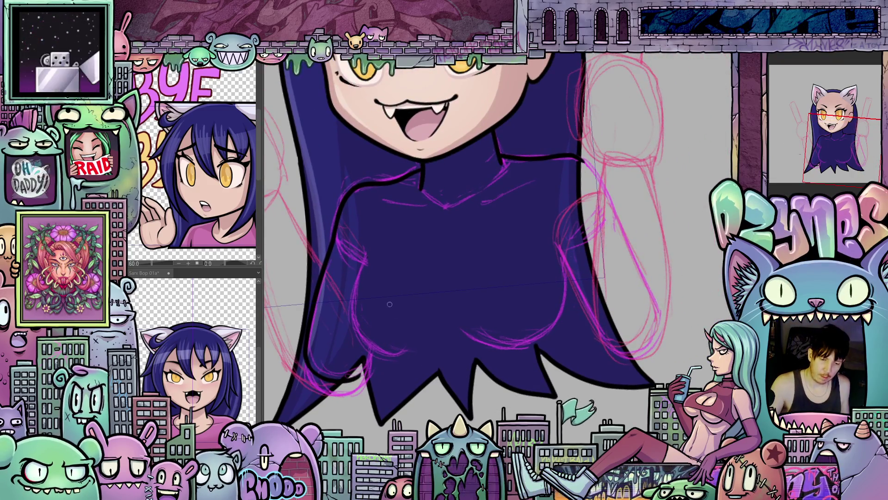
Ink a short stroke and two long lines down the torso.
{"action": "mouse_move", "coordinate": [364, 253]}
{"action": "left_mouse_down"}
{"action": "mouse_move", "coordinate": [365, 245]}
{"action": "mouse_move", "coordinate": [374, 325]}
{"action": "left_mouse_up"}
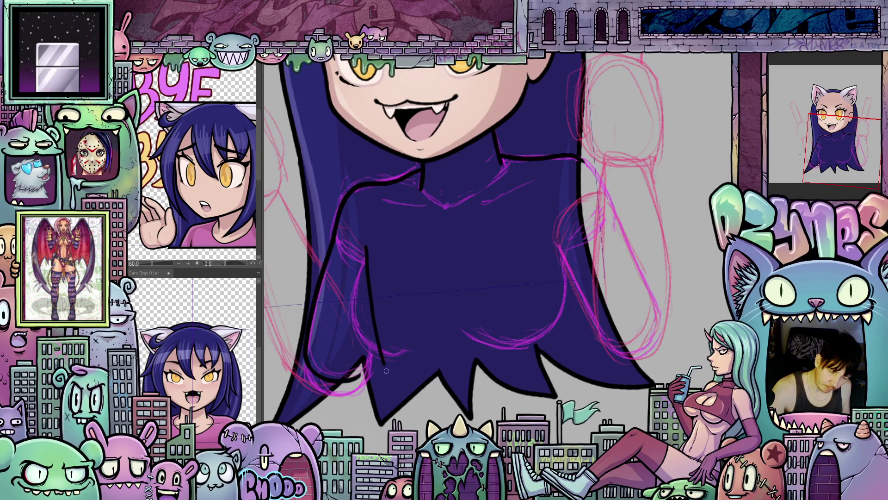
{"action": "left_click_drag", "start_coordinate": [438, 406], "coordinate": [531, 362]}
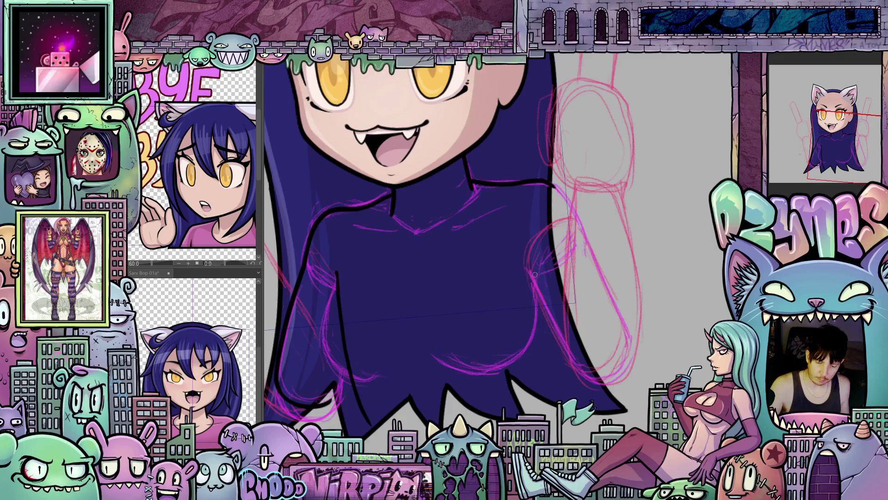
{"action": "left_click_drag", "start_coordinate": [539, 266], "coordinate": [521, 406]}
{"action": "mouse_move", "coordinate": [377, 400]}
{"action": "left_mouse_down"}
{"action": "mouse_move", "coordinate": [470, 305]}
{"action": "mouse_move", "coordinate": [479, 317]}
{"action": "mouse_move", "coordinate": [528, 324]}
{"action": "mouse_move", "coordinate": [614, 307]}
{"action": "mouse_move", "coordinate": [634, 430]}
{"action": "left_mouse_up"}
{"action": "scroll", "coordinate": [605, 345], "scroll_direction": "up", "scroll_amount": 2}
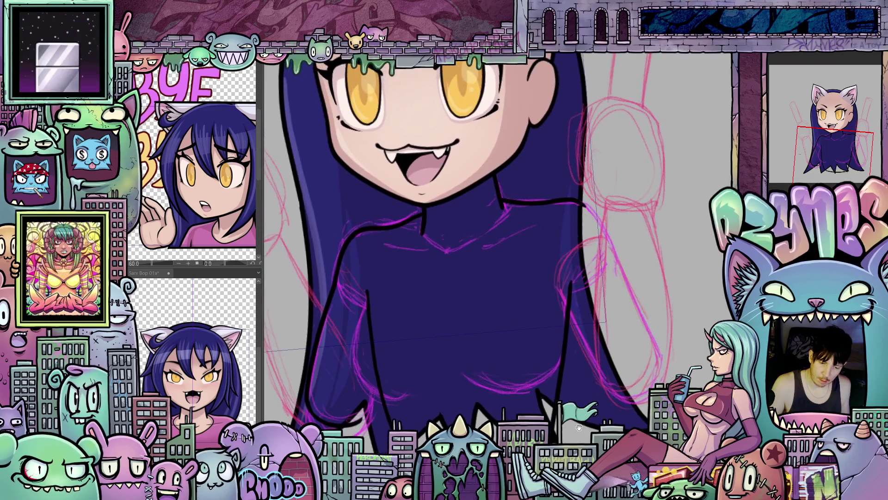
{"action": "key", "text": "asciicircum"}
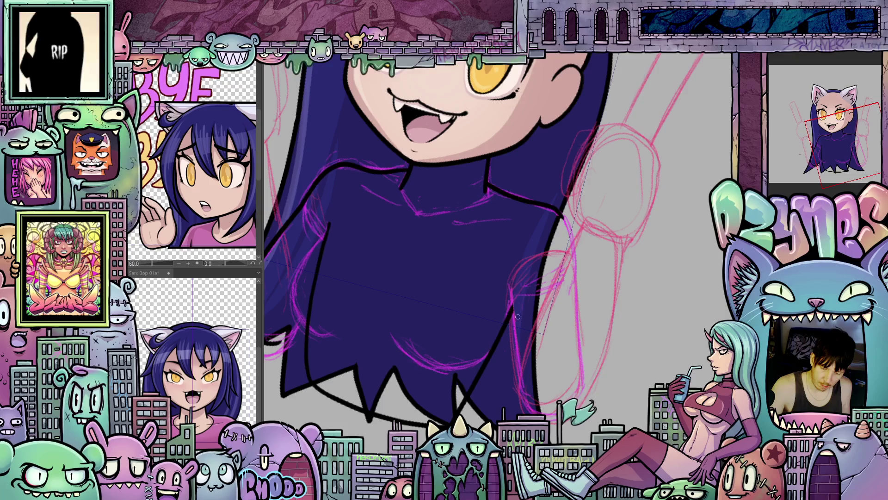
{"action": "left_click_drag", "start_coordinate": [509, 277], "coordinate": [519, 374]}
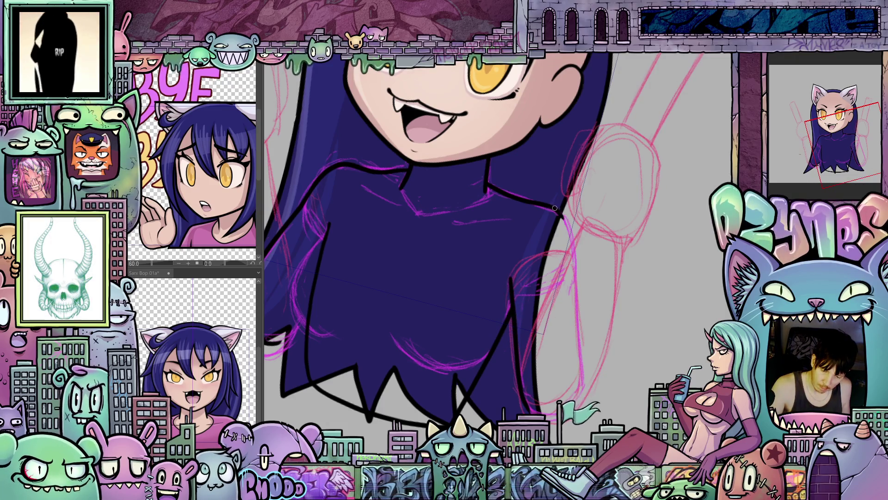
Ink the hair's right edge, then return the view upright on the face.
{"action": "mouse_move", "coordinate": [556, 208]}
{"action": "left_mouse_down"}
{"action": "mouse_move", "coordinate": [576, 264]}
{"action": "mouse_move", "coordinate": [581, 388]}
{"action": "left_mouse_up"}
{"action": "left_click_drag", "start_coordinate": [629, 417], "coordinate": [407, 342]}
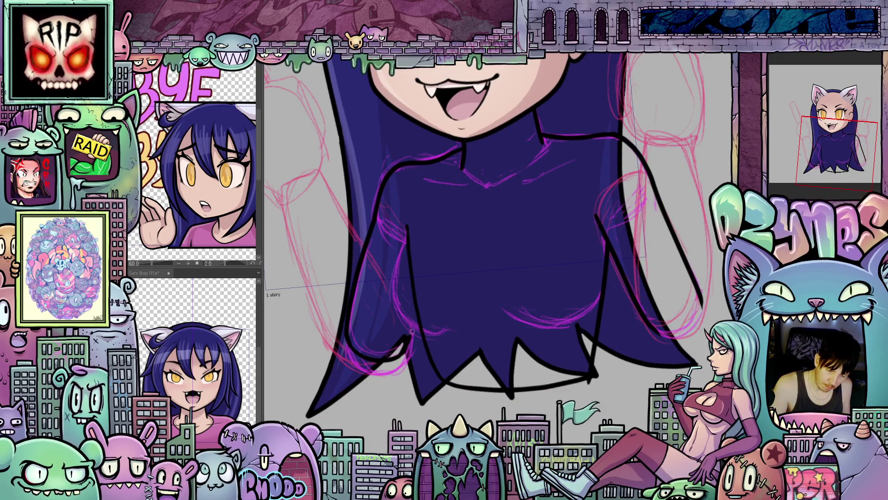
{"action": "left_click_drag", "start_coordinate": [607, 317], "coordinate": [688, 360]}
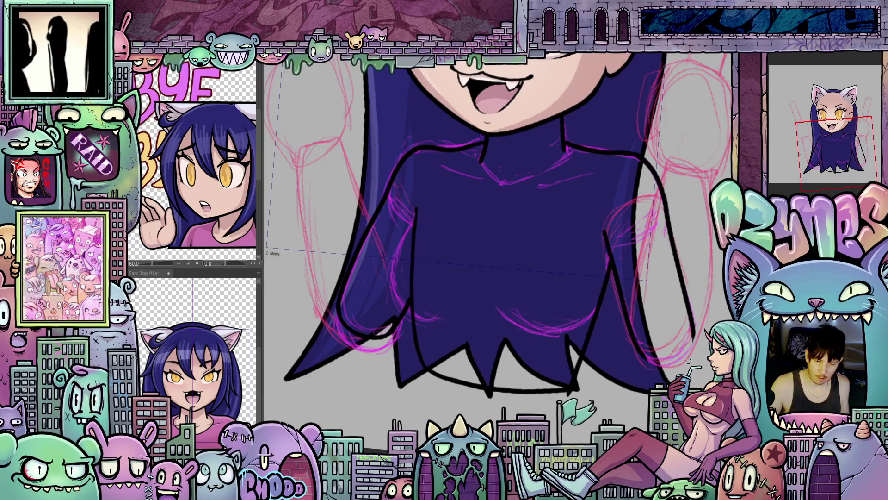
{"action": "left_click_drag", "start_coordinate": [626, 371], "coordinate": [523, 316]}
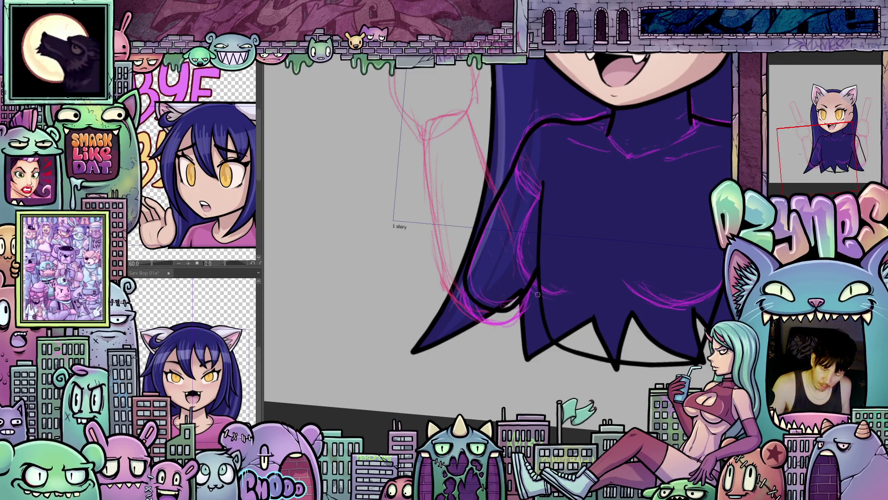
{"action": "mouse_move", "coordinate": [537, 294]}
{"action": "left_mouse_down"}
{"action": "mouse_move", "coordinate": [555, 335]}
{"action": "mouse_move", "coordinate": [594, 311]}
{"action": "left_mouse_up"}
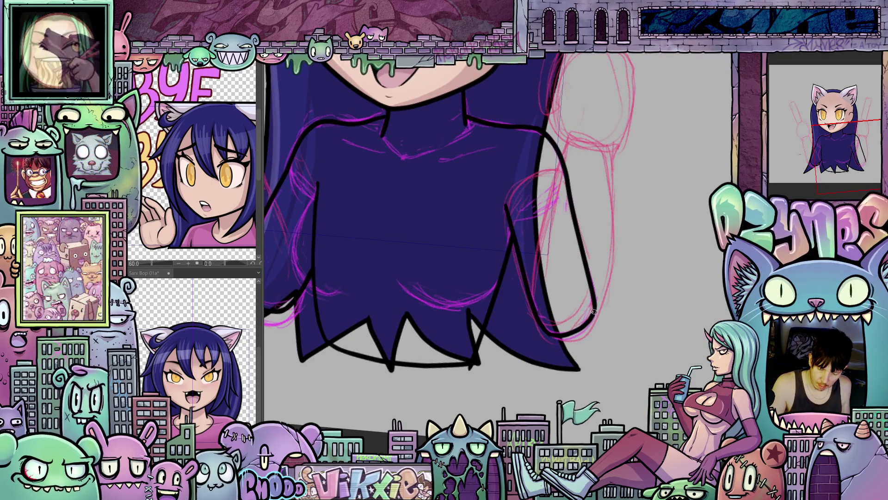
{"action": "scroll", "coordinate": [521, 255], "scroll_direction": "up", "scroll_amount": 2}
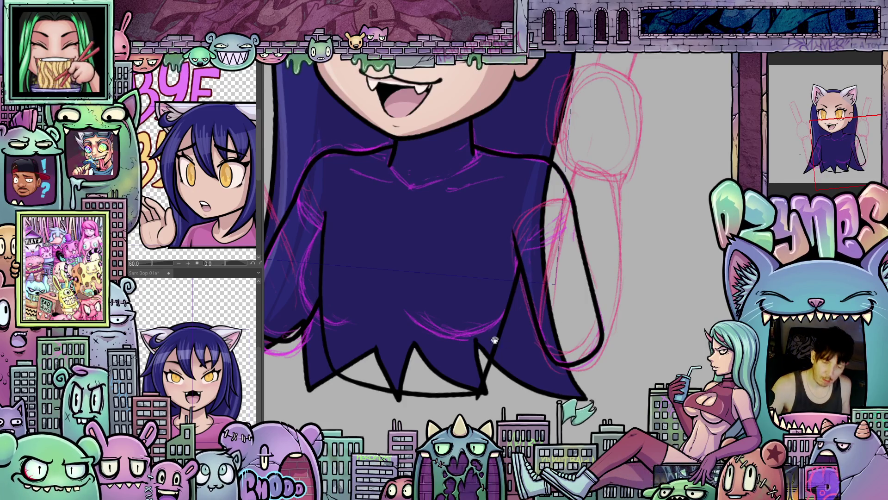
{"action": "mouse_move", "coordinate": [494, 340]}
{"action": "left_mouse_down"}
{"action": "mouse_move", "coordinate": [578, 398]}
{"action": "mouse_move", "coordinate": [496, 283]}
{"action": "left_mouse_up"}
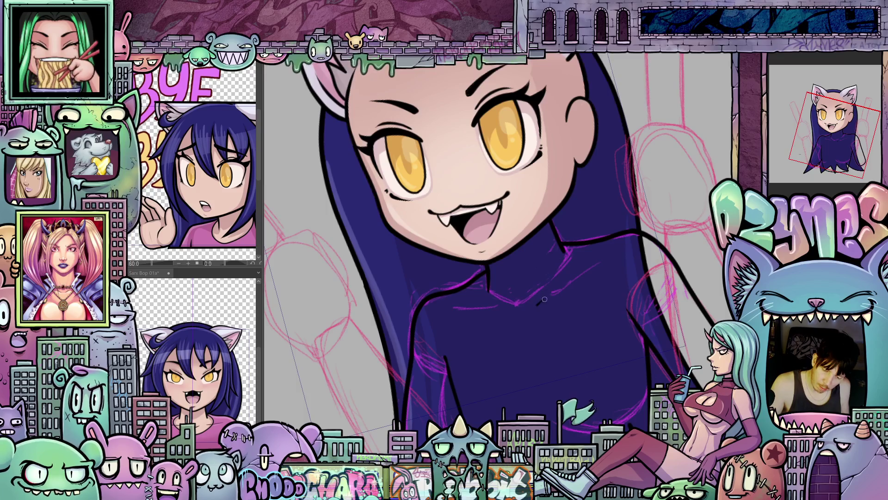
{"action": "left_click_drag", "start_coordinate": [544, 299], "coordinate": [515, 314]}
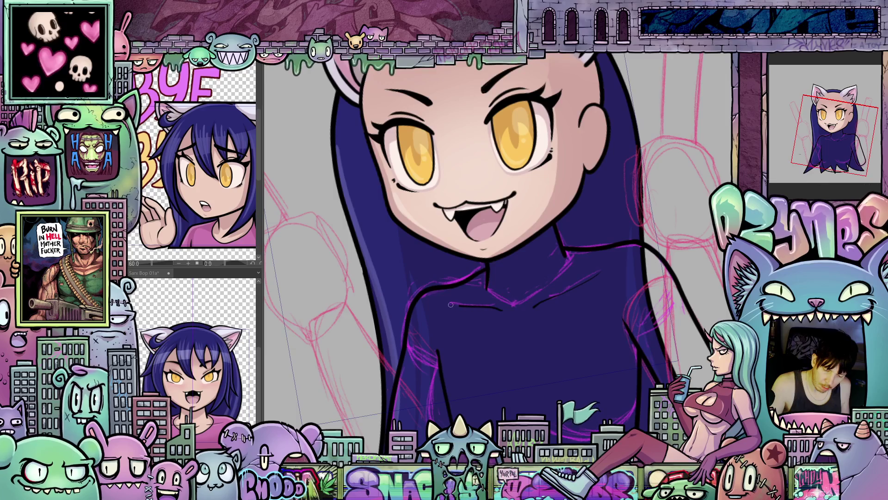
{"action": "mouse_move", "coordinate": [461, 335]}
{"action": "left_mouse_down"}
{"action": "mouse_move", "coordinate": [535, 317]}
{"action": "mouse_move", "coordinate": [570, 353]}
{"action": "mouse_move", "coordinate": [607, 334]}
{"action": "left_mouse_up"}
{"action": "scroll", "coordinate": [572, 323], "scroll_direction": "down", "scroll_amount": 5}
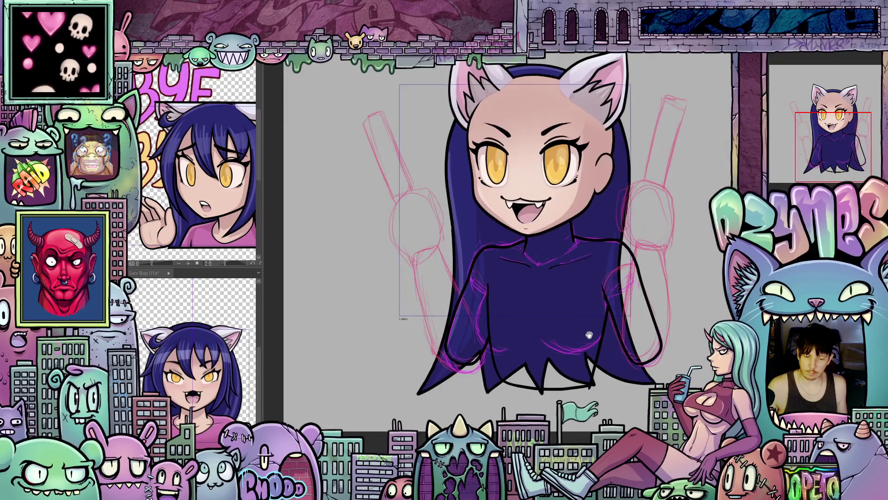
{"action": "mouse_move", "coordinate": [586, 350]}
{"action": "left_mouse_down"}
{"action": "mouse_move", "coordinate": [595, 343]}
{"action": "mouse_move", "coordinate": [586, 334]}
{"action": "left_mouse_up"}
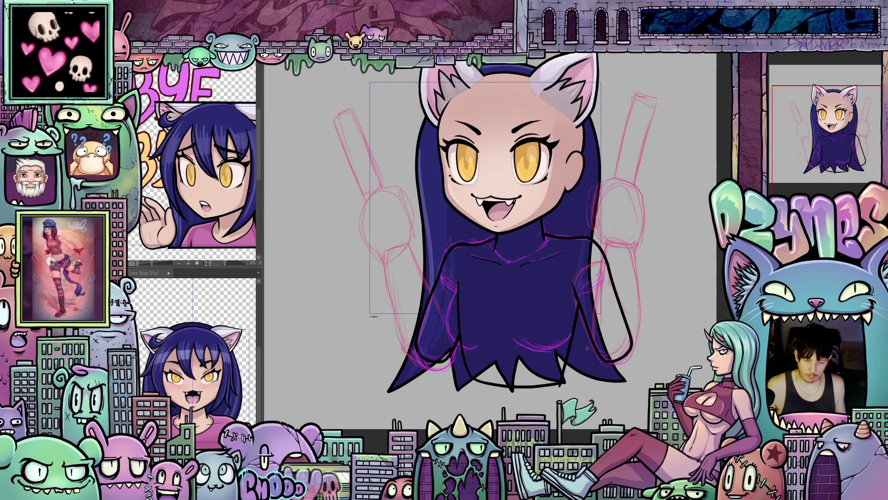
{"action": "scroll", "coordinate": [524, 318], "scroll_direction": "up", "scroll_amount": 3}
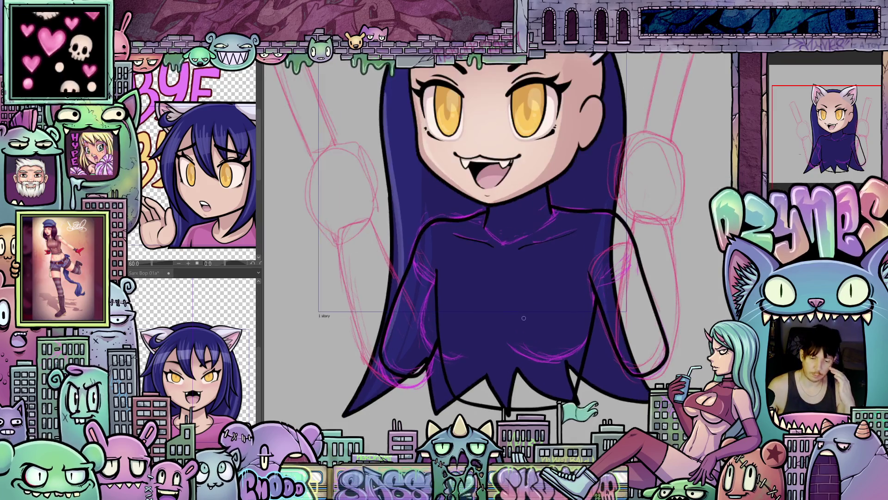
{"action": "scroll", "coordinate": [506, 325], "scroll_direction": "up", "scroll_amount": 1}
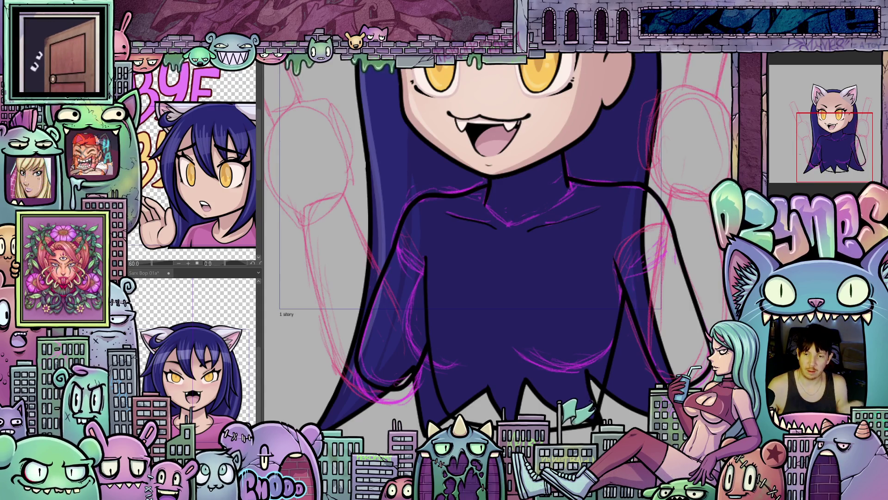
{"action": "scroll", "coordinate": [532, 284], "scroll_direction": "down", "scroll_amount": 1}
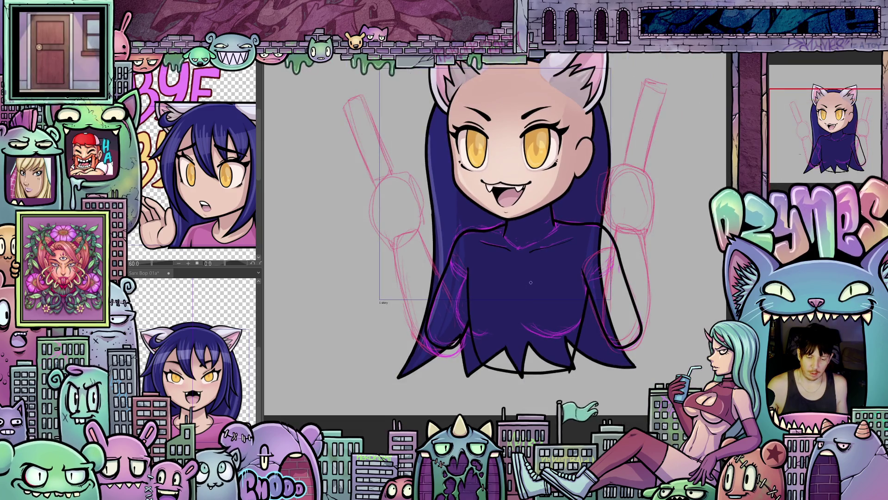
{"action": "mouse_move", "coordinate": [532, 284]}
{"action": "left_mouse_down"}
{"action": "mouse_move", "coordinate": [594, 248]}
{"action": "mouse_move", "coordinate": [544, 257]}
{"action": "left_mouse_up"}
{"action": "scroll", "coordinate": [565, 270], "scroll_direction": "up", "scroll_amount": 2}
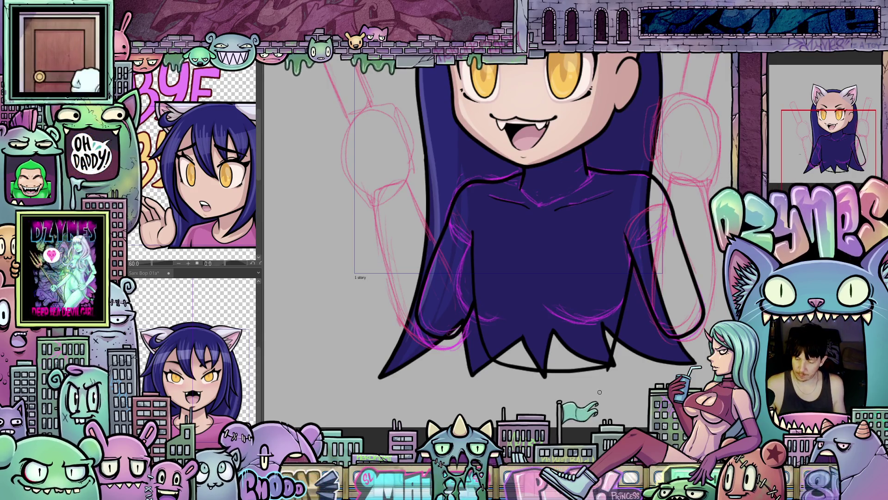
{"action": "left_click_drag", "start_coordinate": [554, 316], "coordinate": [560, 279]}
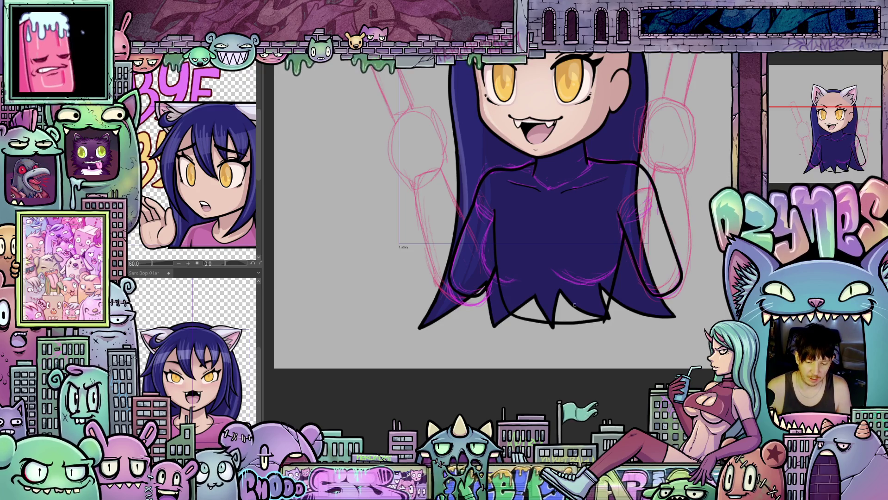
{"action": "scroll", "coordinate": [574, 304], "scroll_direction": "up", "scroll_amount": 3}
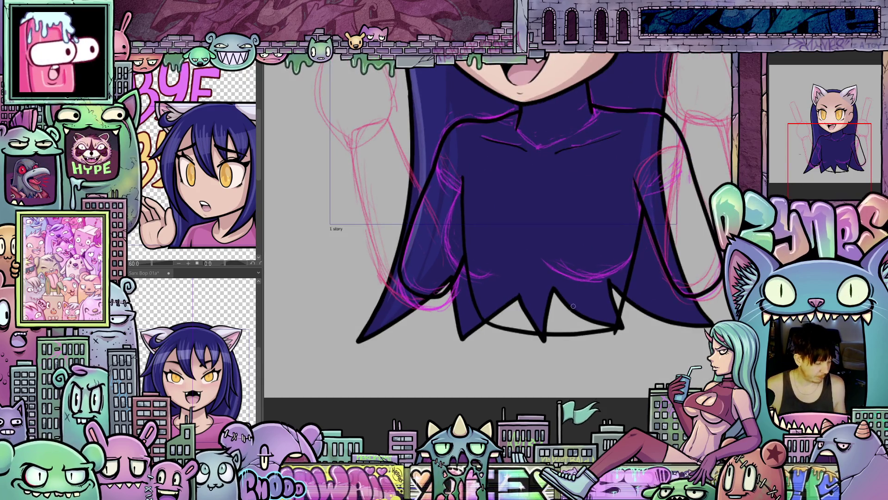
{"action": "mouse_move", "coordinate": [573, 306]}
{"action": "left_mouse_down"}
{"action": "mouse_move", "coordinate": [595, 307]}
{"action": "mouse_move", "coordinate": [596, 352]}
{"action": "mouse_move", "coordinate": [588, 287]}
{"action": "mouse_move", "coordinate": [564, 316]}
{"action": "mouse_move", "coordinate": [585, 314]}
{"action": "left_mouse_up"}
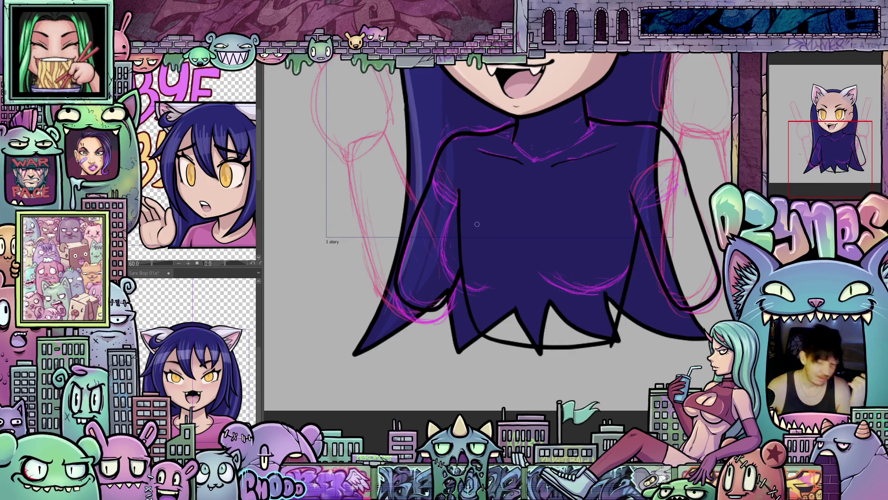
{"action": "scroll", "coordinate": [604, 295], "scroll_direction": "down", "scroll_amount": 2}
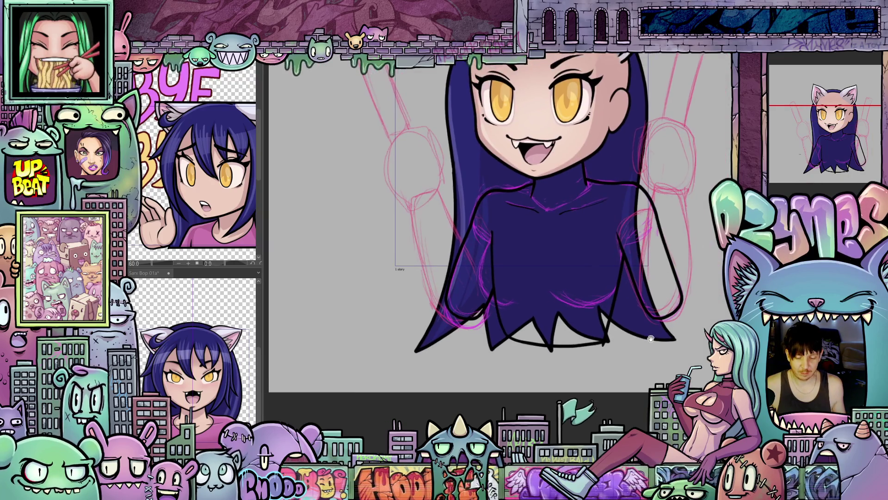
{"action": "left_click_drag", "start_coordinate": [670, 366], "coordinate": [678, 334]}
{"action": "scroll", "coordinate": [678, 333], "scroll_direction": "up", "scroll_amount": 2}
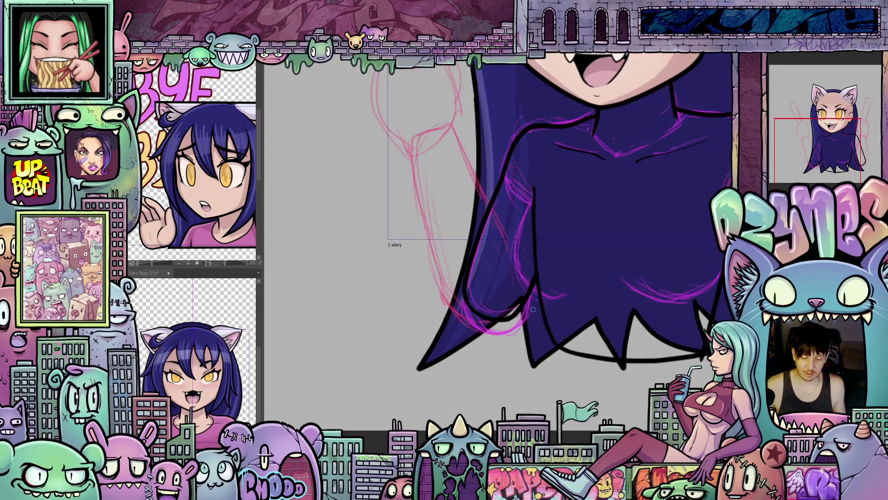
{"action": "left_click_drag", "start_coordinate": [566, 324], "coordinate": [594, 320]}
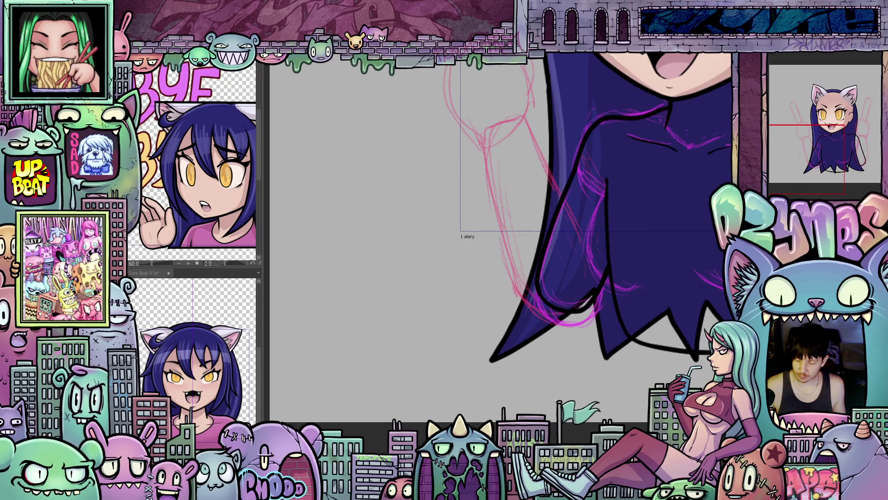
{"action": "scroll", "coordinate": [591, 293], "scroll_direction": "up", "scroll_amount": 2}
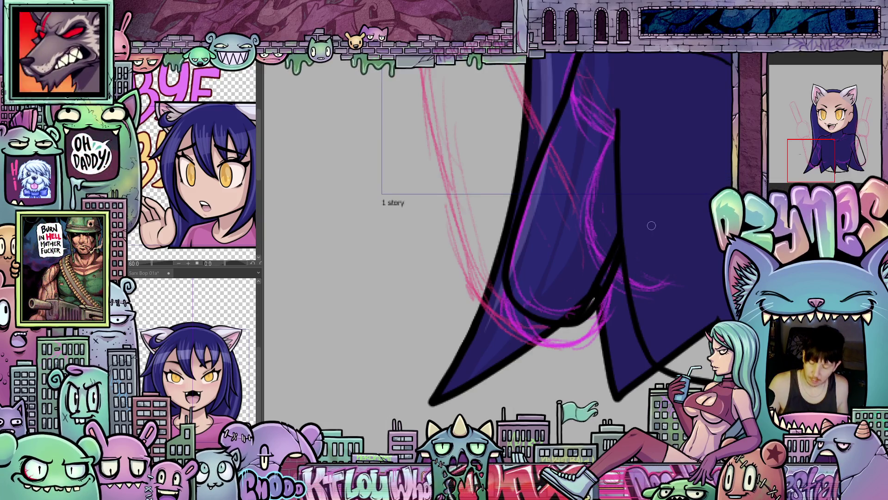
Hide the indigo hair and zoom out to show the whole figure with its cat ears and arm sketches.
{"action": "key", "text": "ctrl+z"}
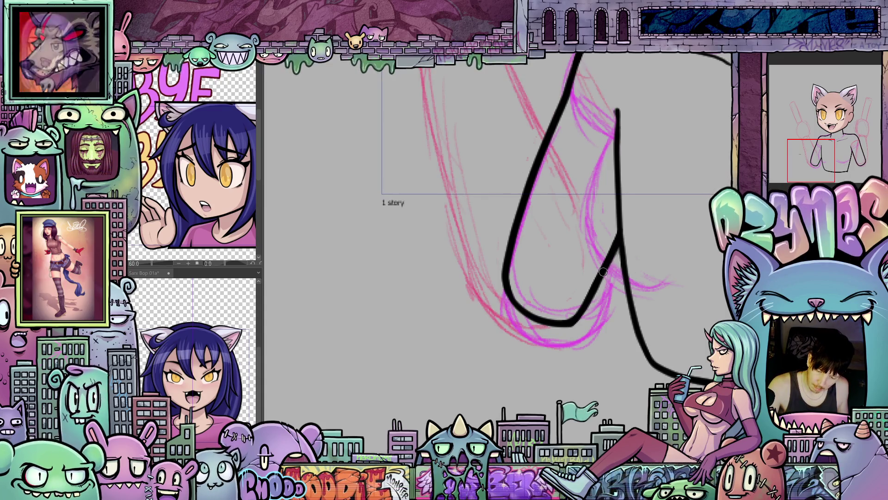
{"action": "scroll", "coordinate": [641, 242], "scroll_direction": "down", "scroll_amount": 3}
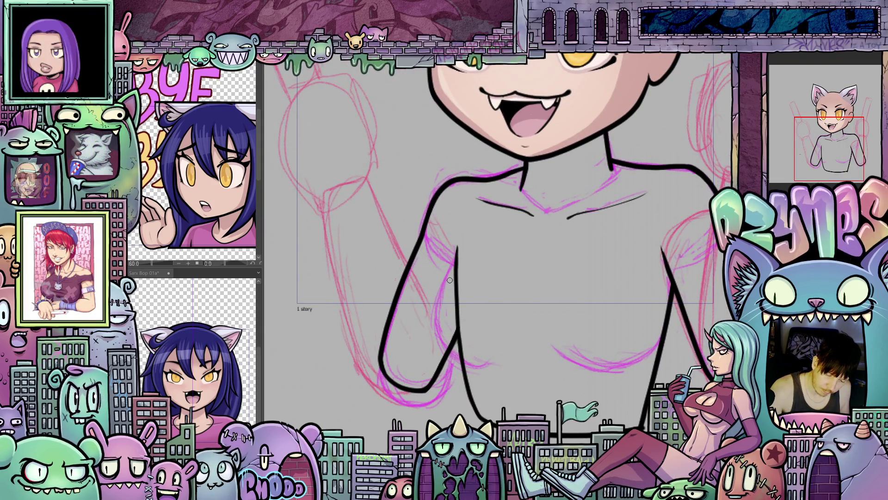
{"action": "scroll", "coordinate": [477, 266], "scroll_direction": "down", "scroll_amount": 5}
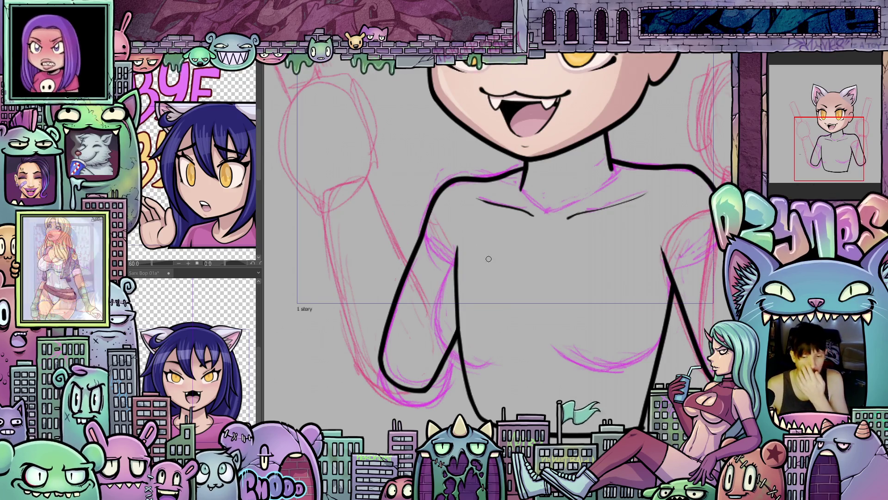
{"action": "mouse_move", "coordinate": [491, 273]}
{"action": "left_mouse_down"}
{"action": "mouse_move", "coordinate": [589, 274]}
{"action": "mouse_move", "coordinate": [551, 275]}
{"action": "left_mouse_up"}
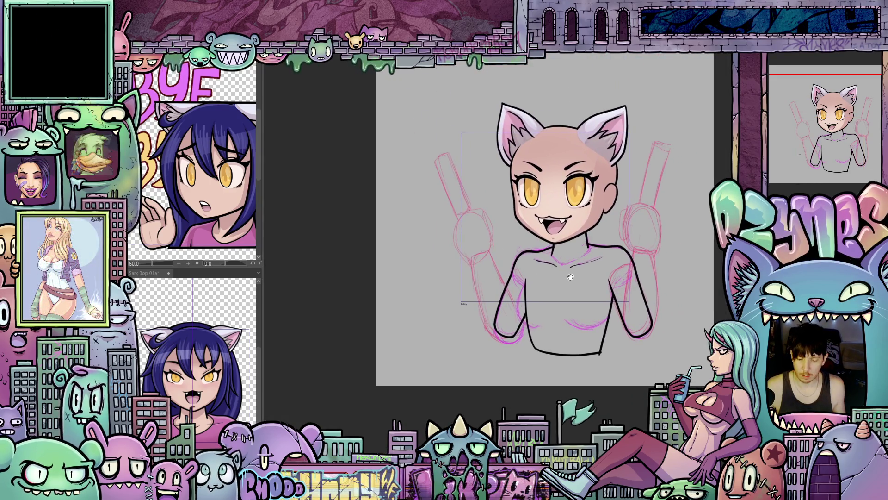
Check the BYE reference image, then reframe the view on the head and torso.
{"action": "scroll", "coordinate": [596, 289], "scroll_direction": "up", "scroll_amount": 2}
{"action": "scroll", "coordinate": [595, 289], "scroll_direction": "up", "scroll_amount": 1}
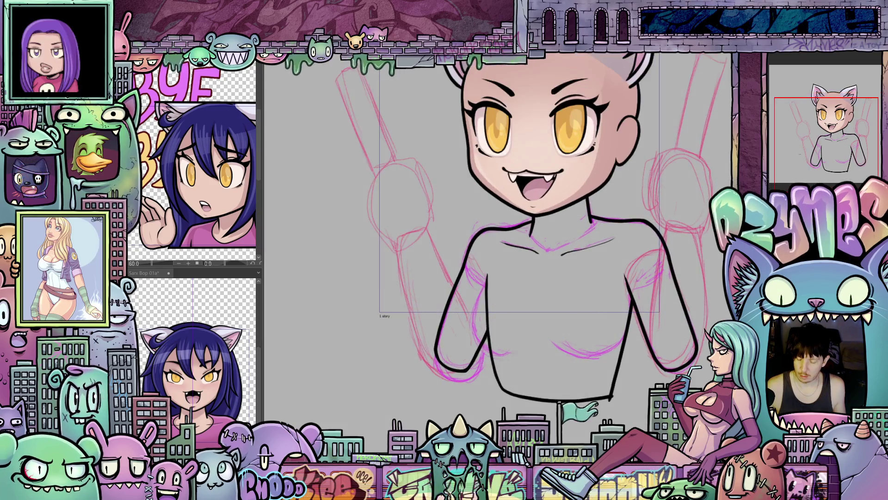
{"action": "scroll", "coordinate": [699, 370], "scroll_direction": "down", "scroll_amount": 1}
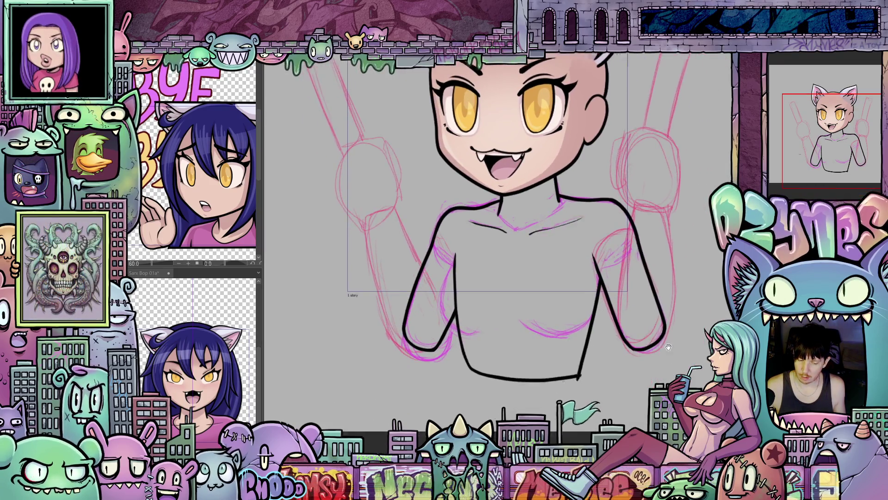
{"action": "scroll", "coordinate": [698, 370], "scroll_direction": "up", "scroll_amount": 1}
{"action": "left_click_drag", "start_coordinate": [699, 369], "coordinate": [702, 324]}
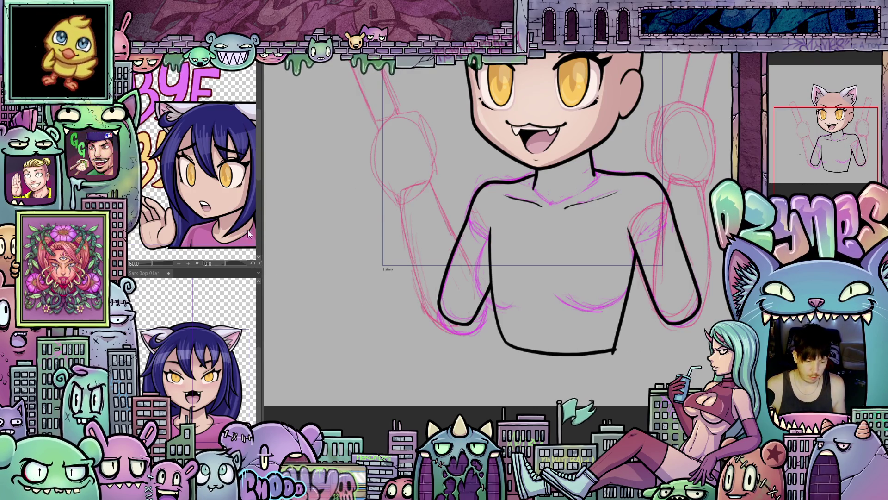
{"action": "left_click", "coordinate": [204, 234]}
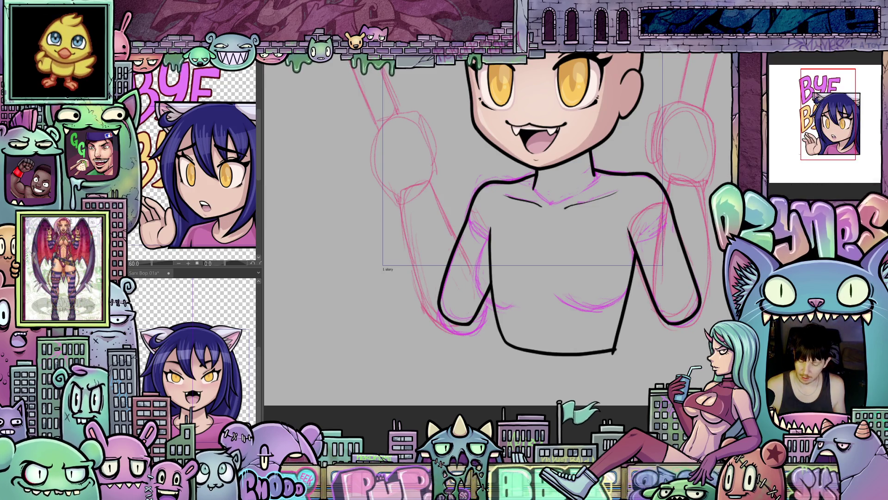
{"action": "left_click_drag", "start_coordinate": [697, 357], "coordinate": [669, 375]}
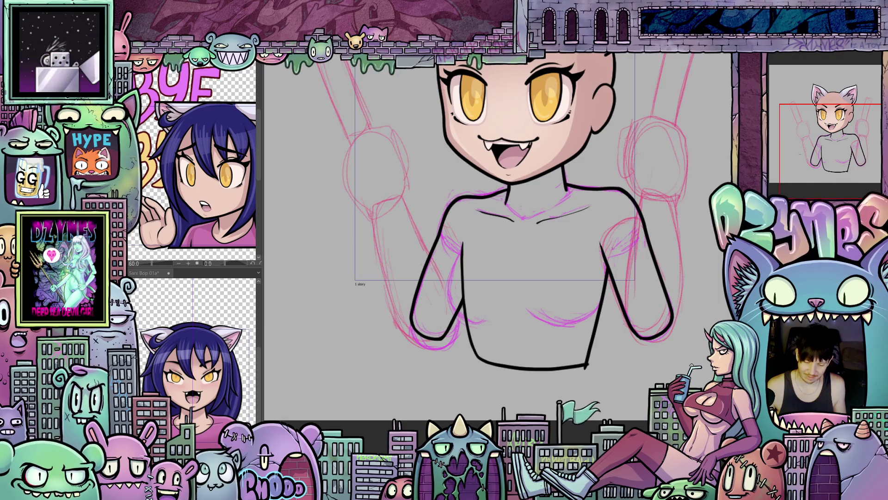
{"action": "scroll", "coordinate": [600, 327], "scroll_direction": "down", "scroll_amount": 1}
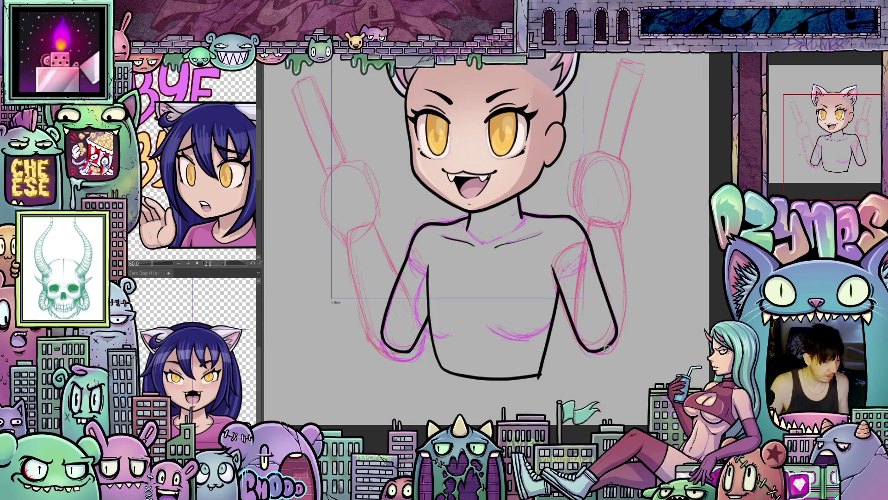
Draw a curved line beside the right arm and hide the head fill, leaving eyes and mouth.
{"action": "mouse_move", "coordinate": [621, 363]}
{"action": "left_mouse_down"}
{"action": "mouse_move", "coordinate": [629, 252]}
{"action": "mouse_move", "coordinate": [593, 175]}
{"action": "mouse_move", "coordinate": [643, 211]}
{"action": "mouse_move", "coordinate": [657, 352]}
{"action": "left_mouse_up"}
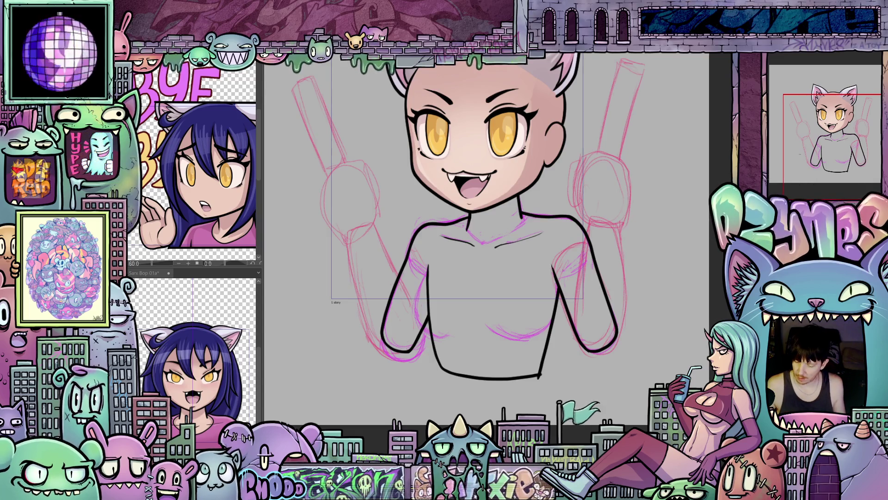
{"action": "key", "text": "Delete"}
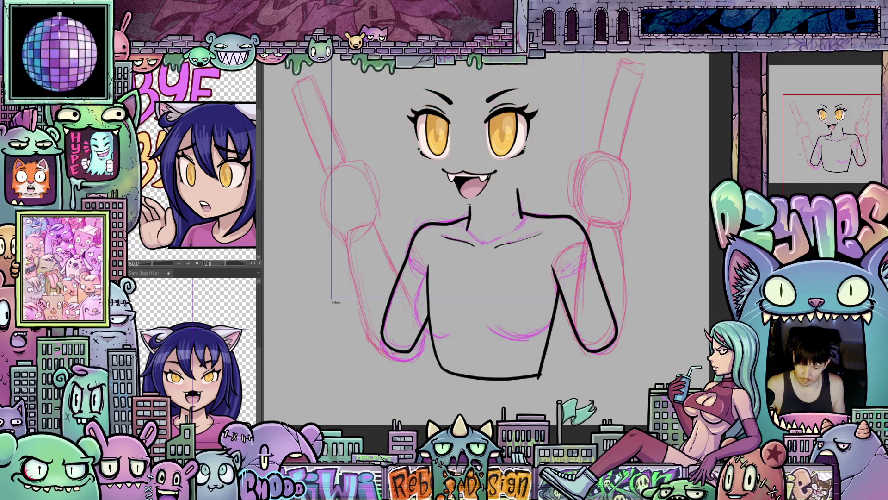
{"action": "scroll", "coordinate": [466, 231], "scroll_direction": "up", "scroll_amount": 3}
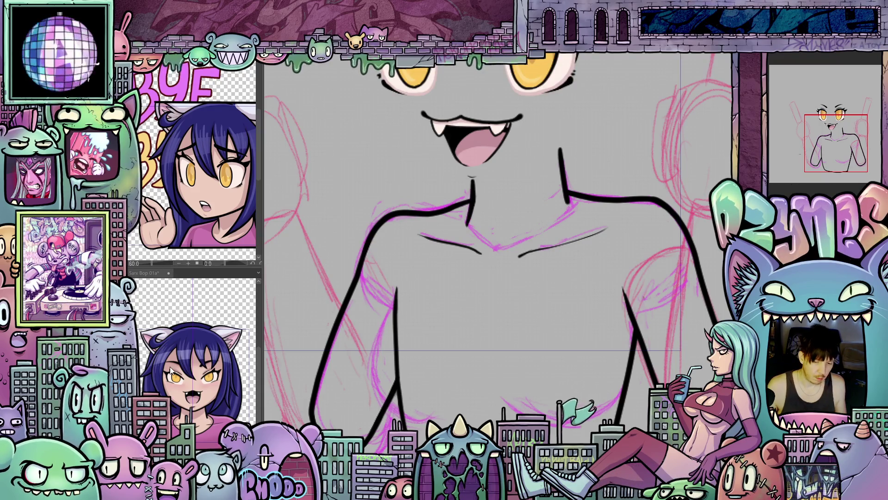
{"action": "left_click_drag", "start_coordinate": [477, 177], "coordinate": [507, 284]}
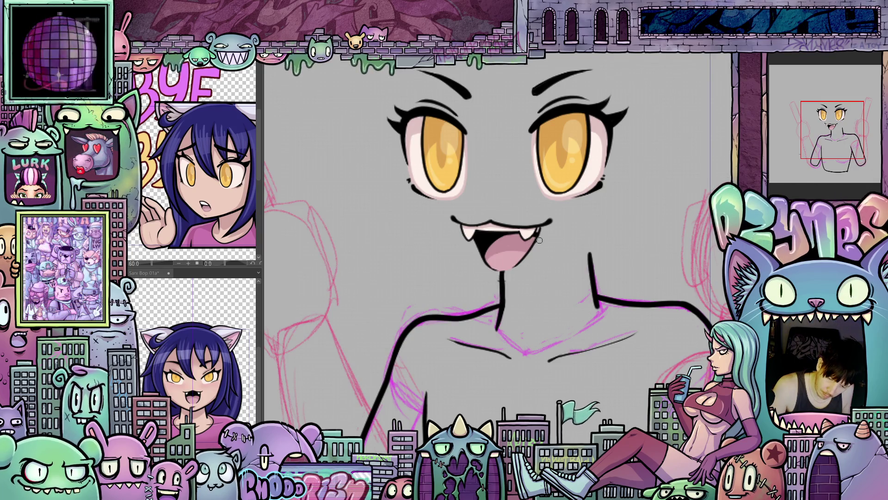
Extend the mouth's right corner downward, zoom out, and enlarge the brush size.
{"action": "left_click_drag", "start_coordinate": [576, 240], "coordinate": [588, 247]}
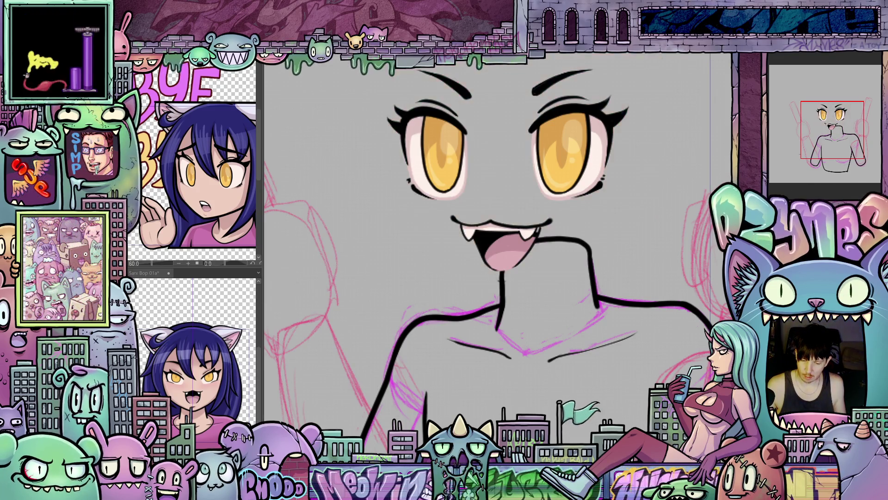
{"action": "key", "text": "ctrl+minus"}
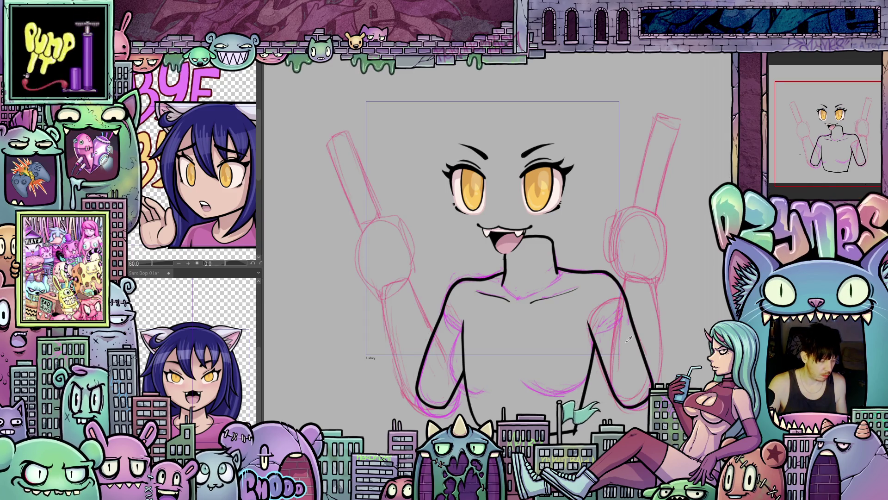
{"action": "key", "text": "bracketright"}
{"action": "key", "text": "bracketright"}
{"action": "key", "text": "bracketright"}
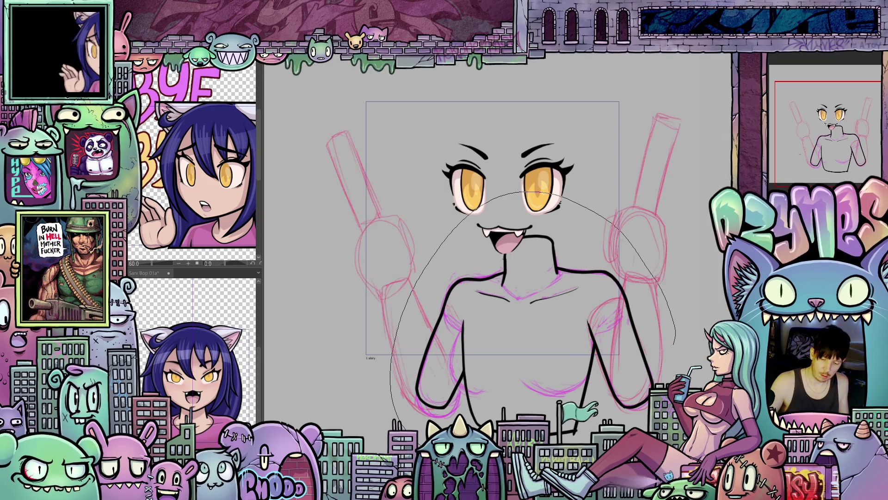
Fill the torso solid pink as a shirt, replacing an undone black fill.
{"action": "left_click_drag", "start_coordinate": [673, 344], "coordinate": [672, 328]}
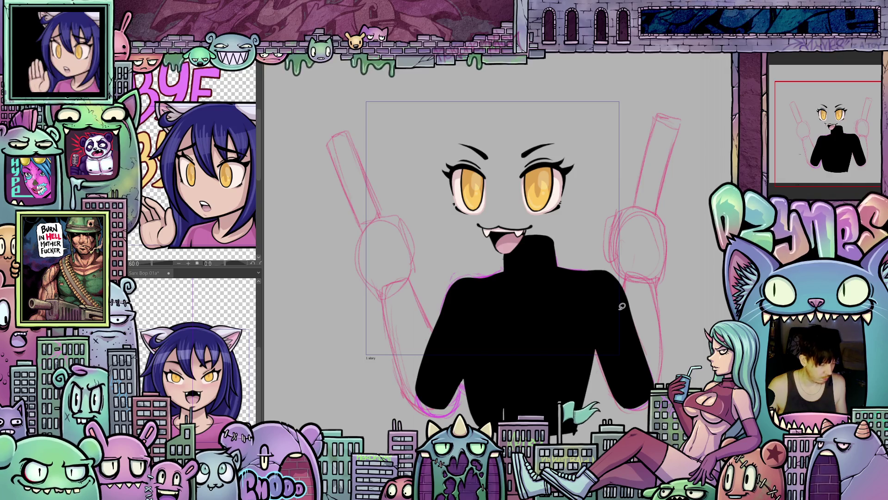
{"action": "key", "text": "ctrl+z"}
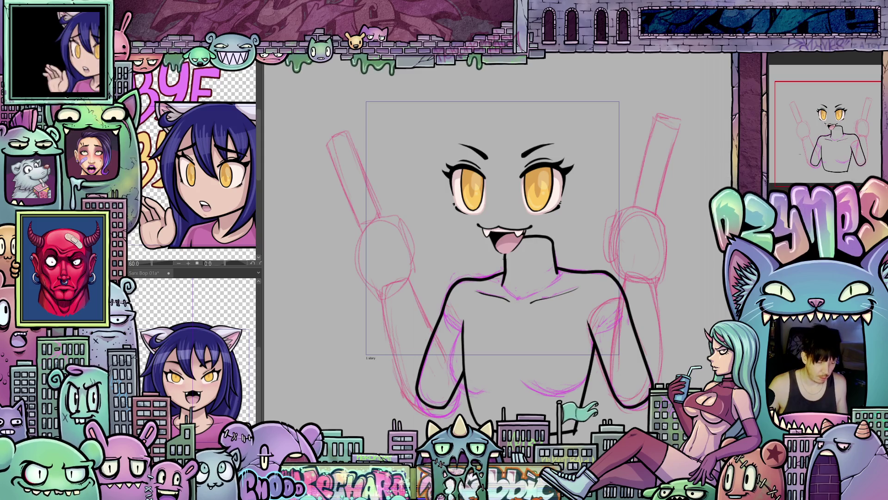
{"action": "mouse_move", "coordinate": [568, 185]}
{"action": "left_mouse_down"}
{"action": "mouse_move", "coordinate": [389, 417]}
{"action": "mouse_move", "coordinate": [678, 339]}
{"action": "left_mouse_up"}
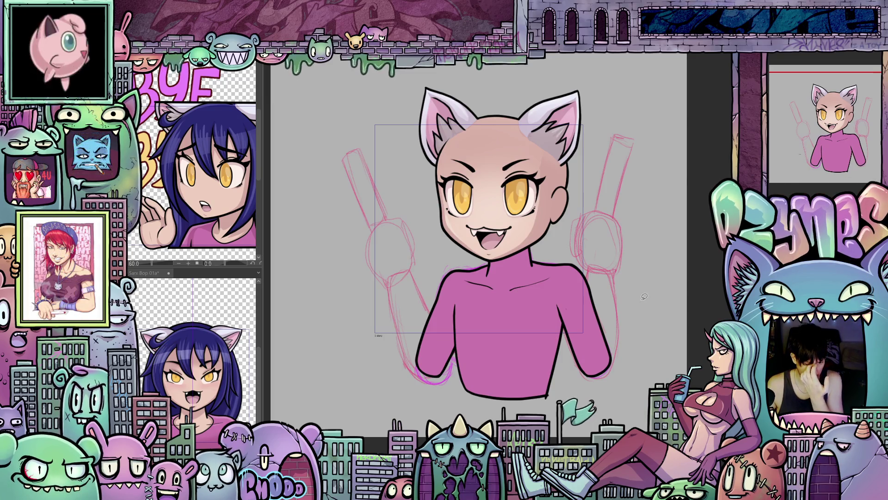
{"action": "scroll", "coordinate": [638, 273], "scroll_direction": "up", "scroll_amount": 2}
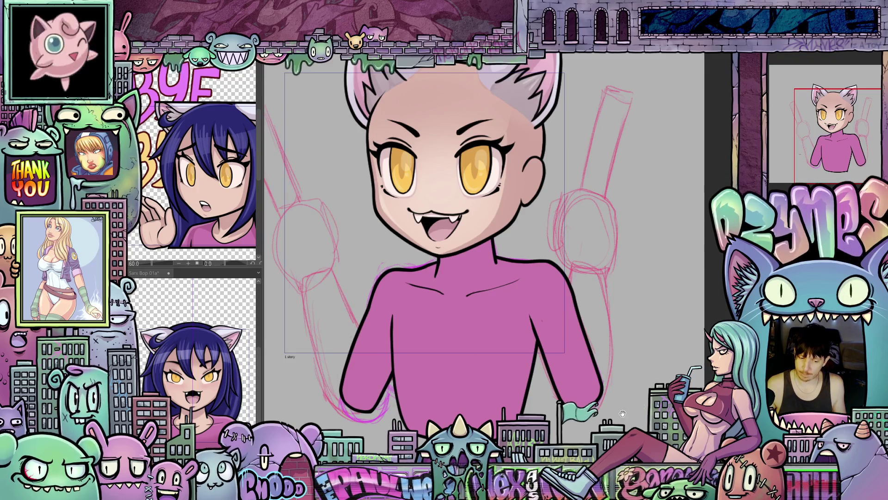
{"action": "left_click_drag", "start_coordinate": [622, 413], "coordinate": [648, 372]}
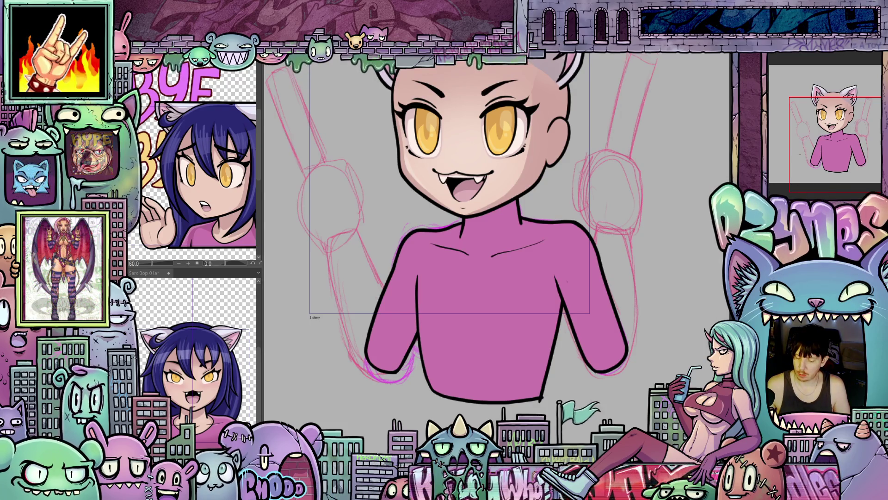
Shade the lower part of the shirt darker with a curve across the chest.
{"action": "left_click", "coordinate": [807, 195]}
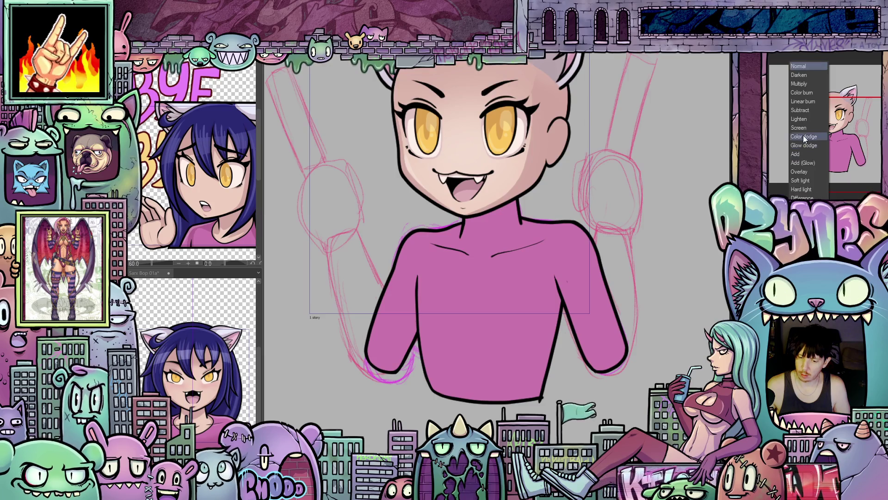
{"action": "left_click", "coordinate": [806, 85]}
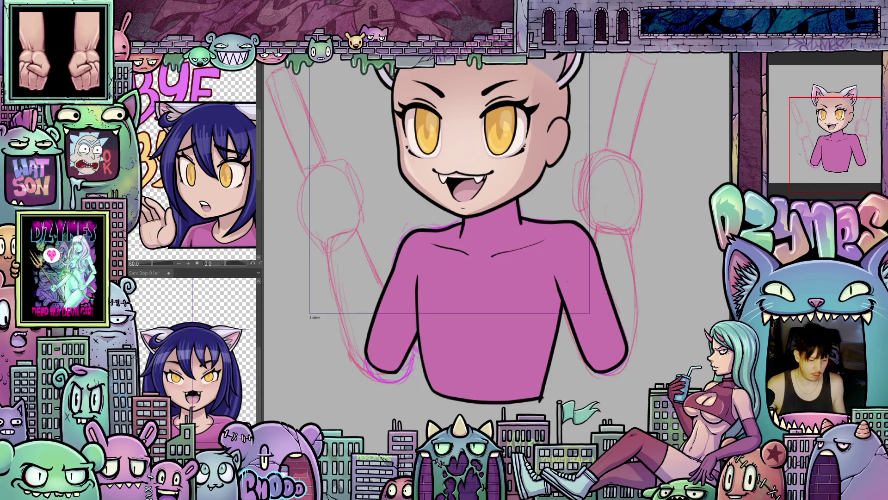
{"action": "scroll", "coordinate": [600, 380], "scroll_direction": "up", "scroll_amount": 1}
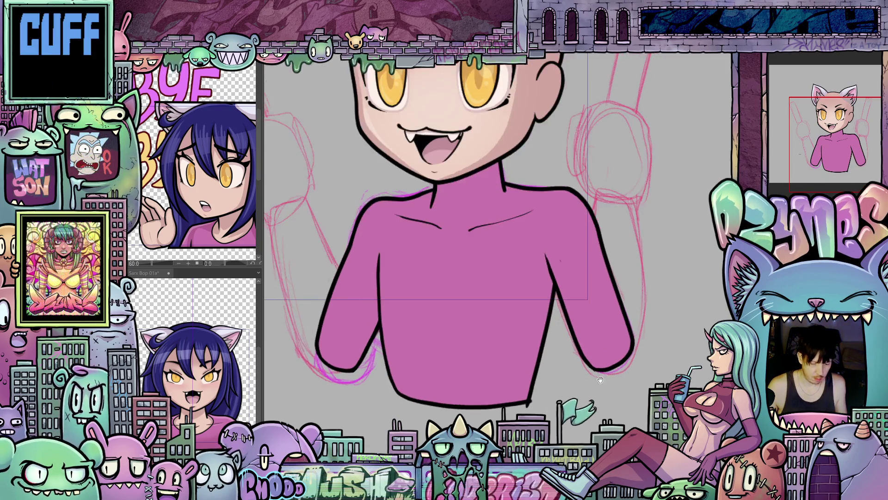
{"action": "left_click_drag", "start_coordinate": [600, 379], "coordinate": [670, 369]}
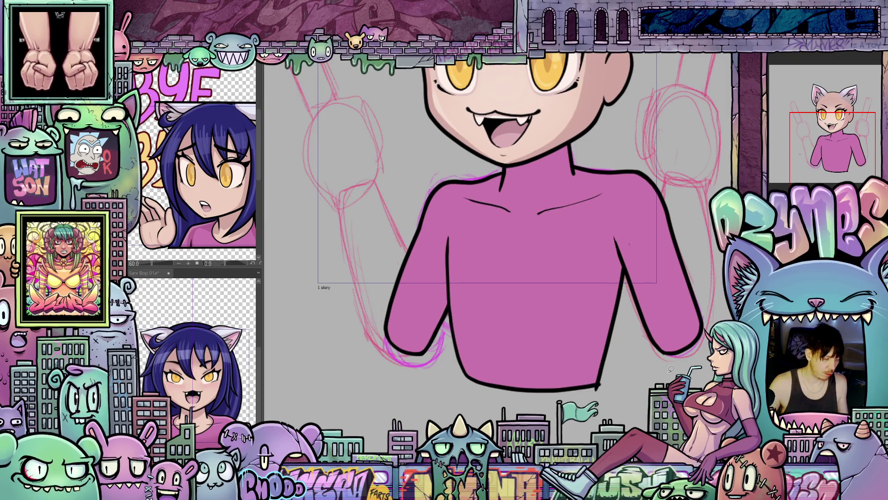
{"action": "left_click_drag", "start_coordinate": [626, 388], "coordinate": [600, 393]}
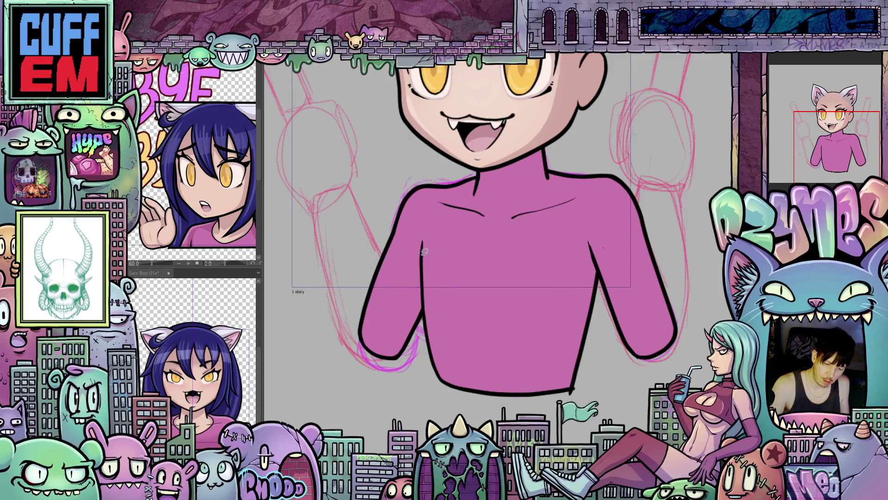
{"action": "left_click_drag", "start_coordinate": [422, 254], "coordinate": [442, 281]}
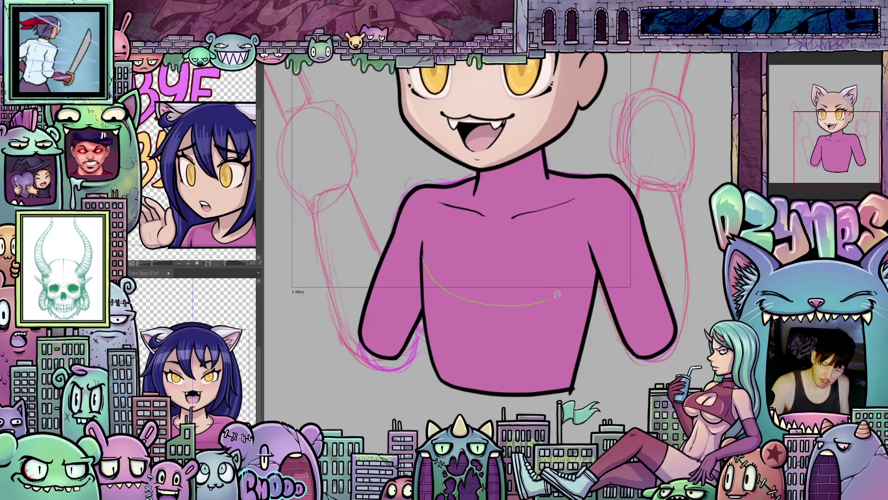
{"action": "mouse_move", "coordinate": [557, 294]}
{"action": "left_mouse_down"}
{"action": "mouse_move", "coordinate": [578, 278]}
{"action": "mouse_move", "coordinate": [589, 244]}
{"action": "left_mouse_up"}
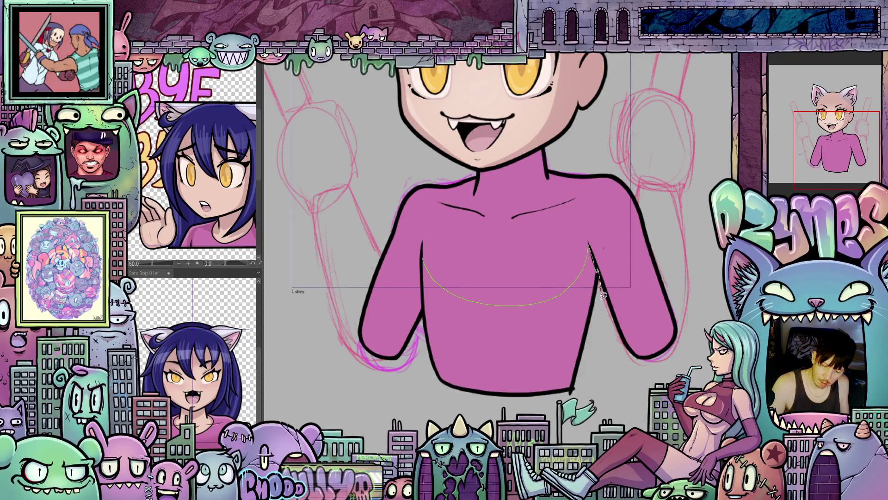
{"action": "mouse_move", "coordinate": [601, 293]}
{"action": "left_mouse_down"}
{"action": "mouse_move", "coordinate": [576, 397]}
{"action": "mouse_move", "coordinate": [518, 432]}
{"action": "mouse_move", "coordinate": [430, 398]}
{"action": "mouse_move", "coordinate": [422, 265]}
{"action": "left_mouse_up"}
{"action": "scroll", "coordinate": [585, 254], "scroll_direction": "up", "scroll_amount": 2}
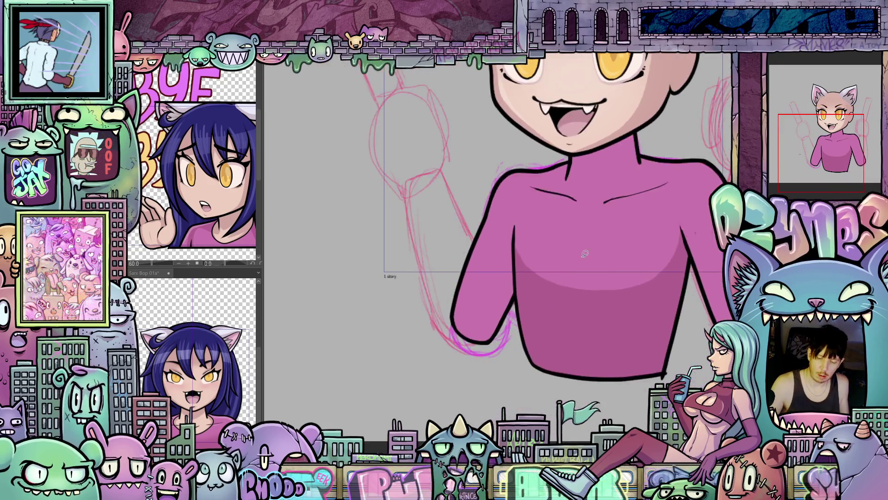
Add darker shading to the inner arm region and the neck area.
{"action": "mouse_move", "coordinate": [500, 271]}
{"action": "left_mouse_down"}
{"action": "mouse_move", "coordinate": [477, 319]}
{"action": "mouse_move", "coordinate": [507, 338]}
{"action": "mouse_move", "coordinate": [516, 238]}
{"action": "left_mouse_up"}
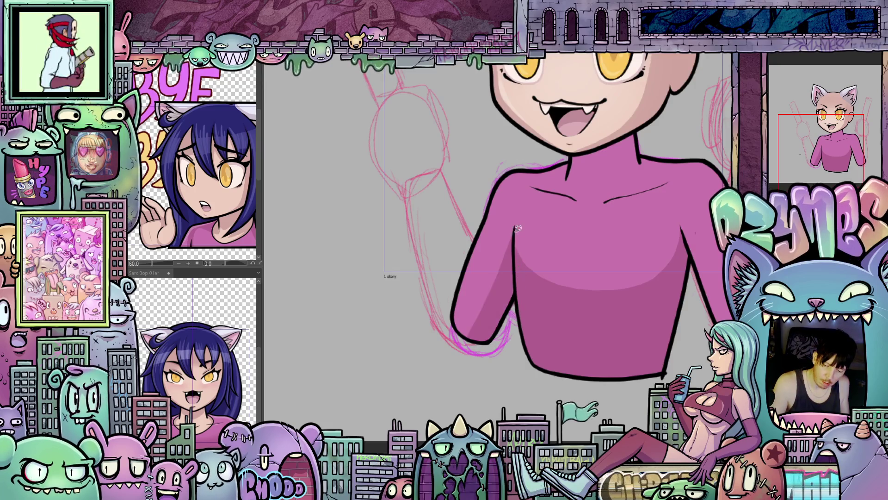
{"action": "scroll", "coordinate": [501, 227], "scroll_direction": "right", "scroll_amount": 5}
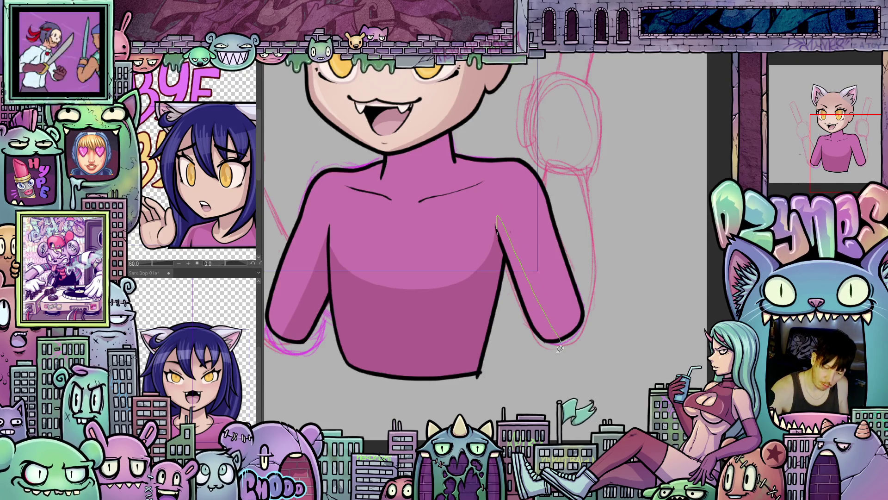
{"action": "mouse_move", "coordinate": [560, 348]}
{"action": "left_mouse_down"}
{"action": "mouse_move", "coordinate": [530, 324]}
{"action": "mouse_move", "coordinate": [504, 245]}
{"action": "left_mouse_up"}
{"action": "scroll", "coordinate": [655, 358], "scroll_direction": "up", "scroll_amount": 3}
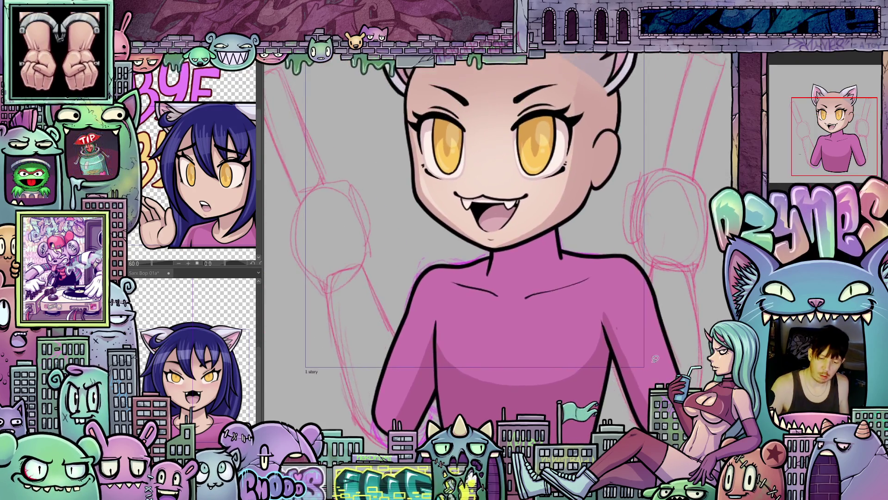
{"action": "left_click_drag", "start_coordinate": [655, 359], "coordinate": [635, 267]}
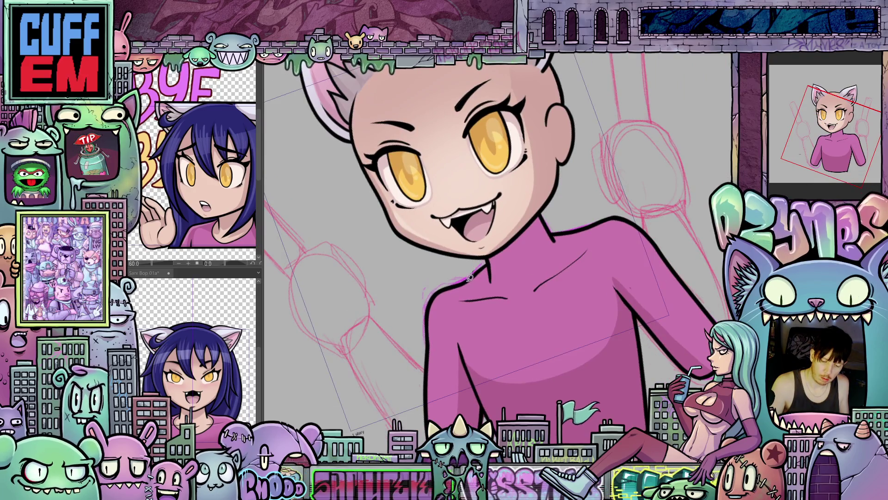
{"action": "mouse_move", "coordinate": [586, 225]}
{"action": "left_mouse_down"}
{"action": "mouse_move", "coordinate": [570, 198]}
{"action": "mouse_move", "coordinate": [538, 184]}
{"action": "left_mouse_up"}
{"action": "left_click_drag", "start_coordinate": [480, 234], "coordinate": [483, 231]}
{"action": "mouse_move", "coordinate": [509, 352]}
{"action": "left_mouse_down"}
{"action": "mouse_move", "coordinate": [618, 362]}
{"action": "mouse_move", "coordinate": [638, 237]}
{"action": "mouse_move", "coordinate": [612, 230]}
{"action": "mouse_move", "coordinate": [583, 257]}
{"action": "mouse_move", "coordinate": [585, 249]}
{"action": "left_mouse_up"}
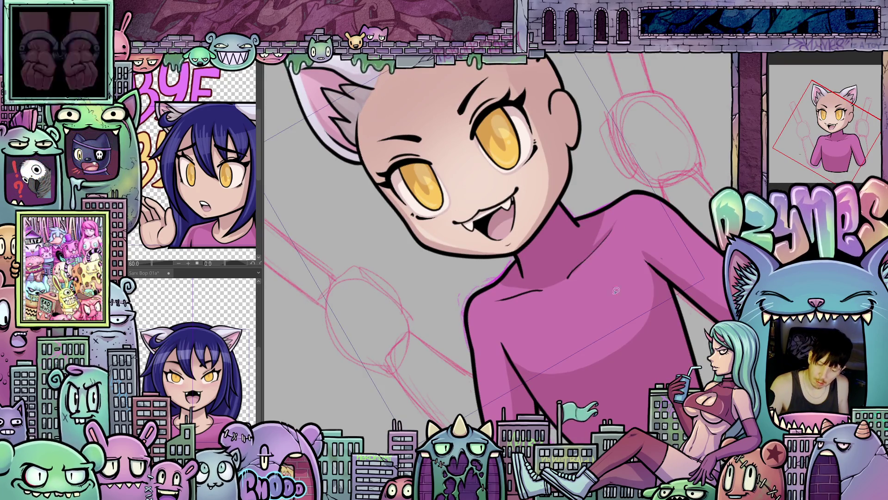
Trace thin lines along the arm outlines, including down the left arm.
{"action": "left_click_drag", "start_coordinate": [616, 289], "coordinate": [622, 320]}
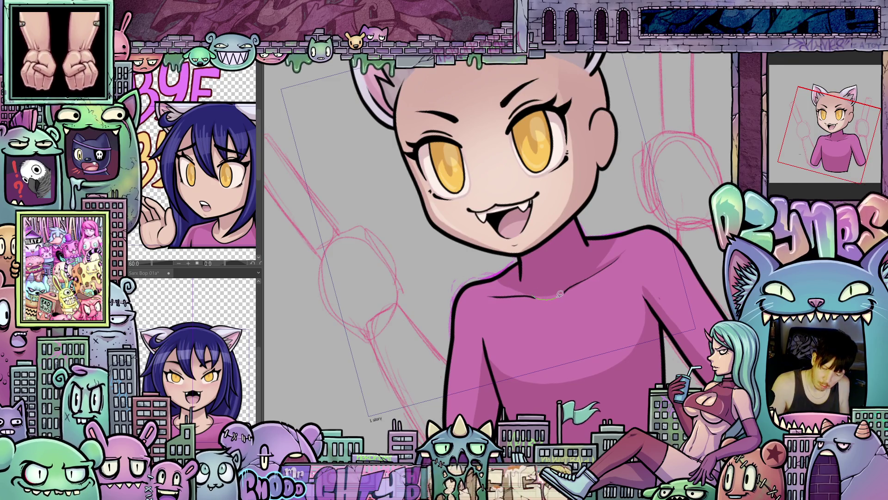
{"action": "mouse_move", "coordinate": [569, 284]}
{"action": "left_mouse_down"}
{"action": "mouse_move", "coordinate": [549, 294]}
{"action": "mouse_move", "coordinate": [542, 261]}
{"action": "left_mouse_up"}
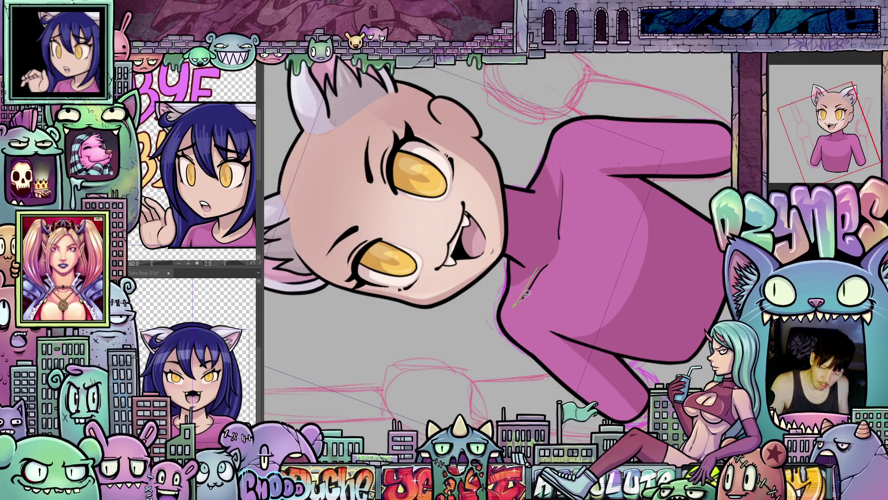
{"action": "mouse_move", "coordinate": [572, 264]}
{"action": "left_mouse_down"}
{"action": "mouse_move", "coordinate": [579, 296]}
{"action": "mouse_move", "coordinate": [537, 365]}
{"action": "mouse_move", "coordinate": [479, 369]}
{"action": "mouse_move", "coordinate": [549, 389]}
{"action": "left_mouse_up"}
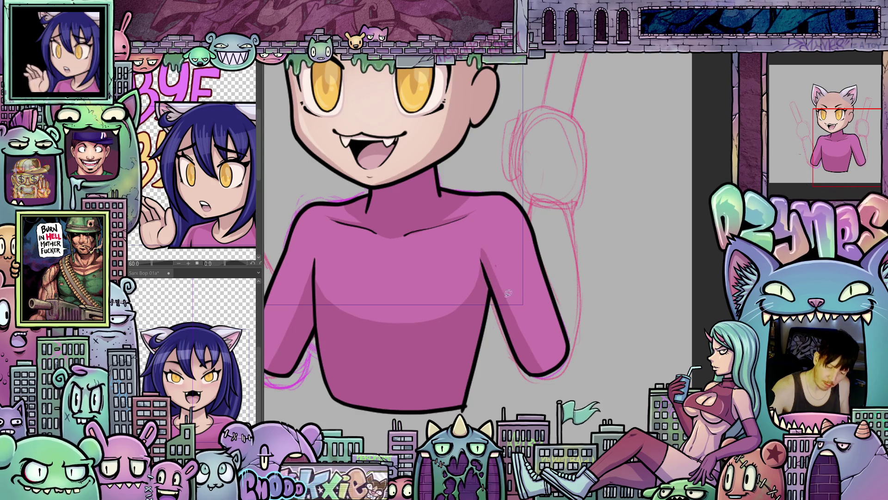
{"action": "left_click_drag", "start_coordinate": [534, 240], "coordinate": [542, 270]}
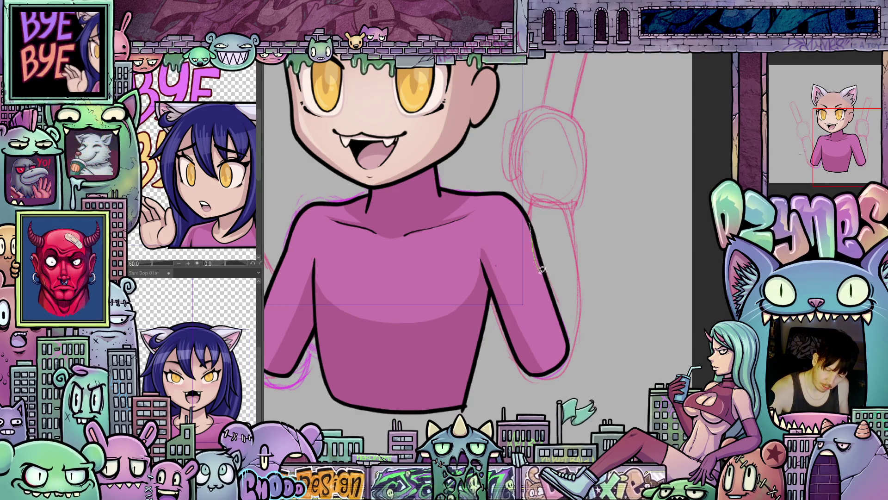
{"action": "left_click_drag", "start_coordinate": [536, 216], "coordinate": [684, 279]}
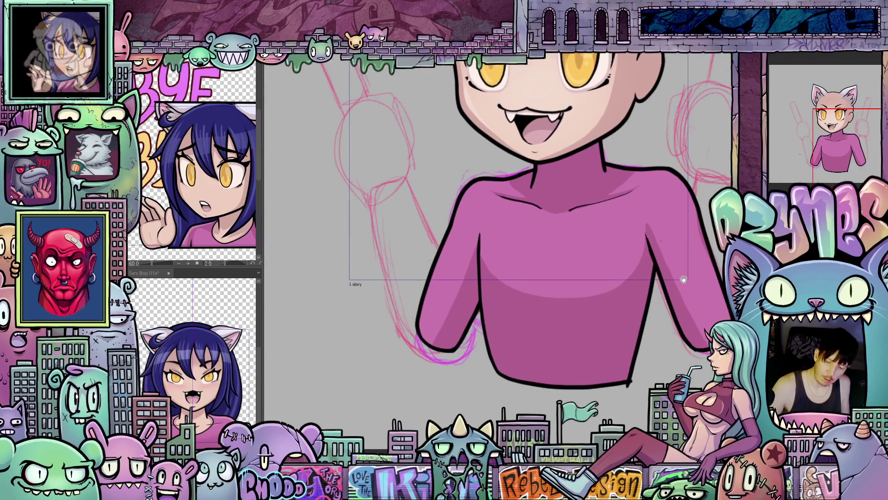
{"action": "left_click_drag", "start_coordinate": [460, 199], "coordinate": [433, 267]}
{"action": "mouse_move", "coordinate": [621, 301]}
{"action": "left_mouse_down"}
{"action": "mouse_move", "coordinate": [552, 375]}
{"action": "mouse_move", "coordinate": [603, 384]}
{"action": "mouse_move", "coordinate": [483, 334]}
{"action": "mouse_move", "coordinate": [589, 347]}
{"action": "left_mouse_up"}
{"action": "scroll", "coordinate": [585, 352], "scroll_direction": "down", "scroll_amount": 2}
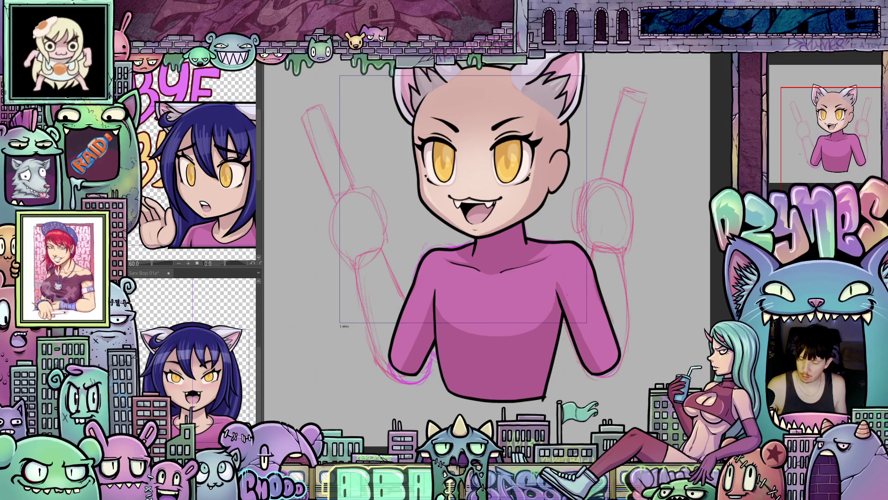
Set the shading layer's blending mode to Soft light.
{"action": "left_click", "coordinate": [807, 66]}
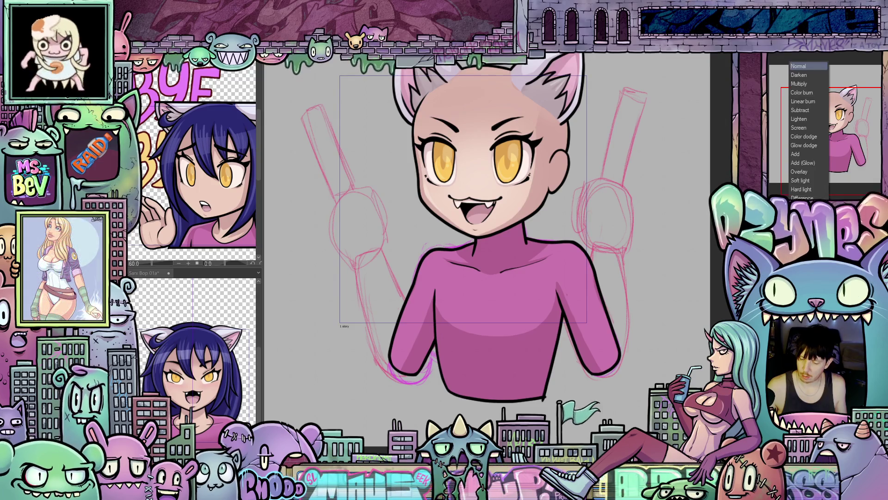
{"action": "left_click", "coordinate": [801, 183]}
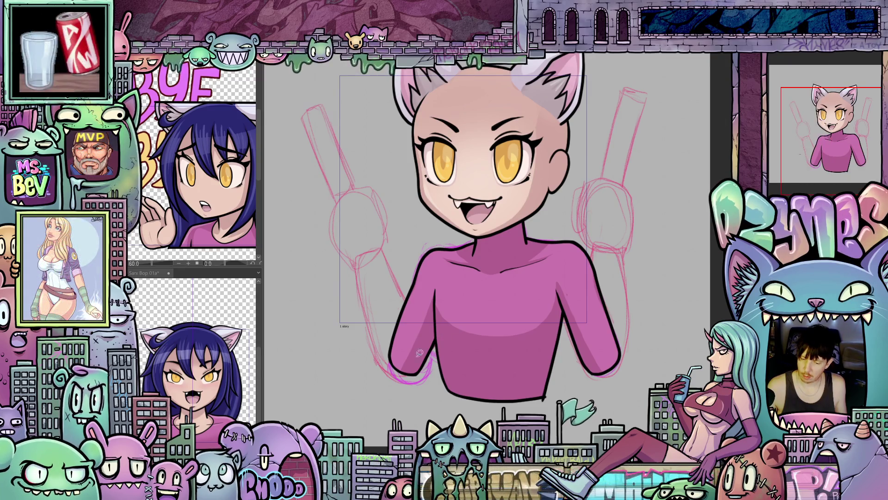
{"action": "scroll", "coordinate": [562, 321], "scroll_direction": "up", "scroll_amount": 1}
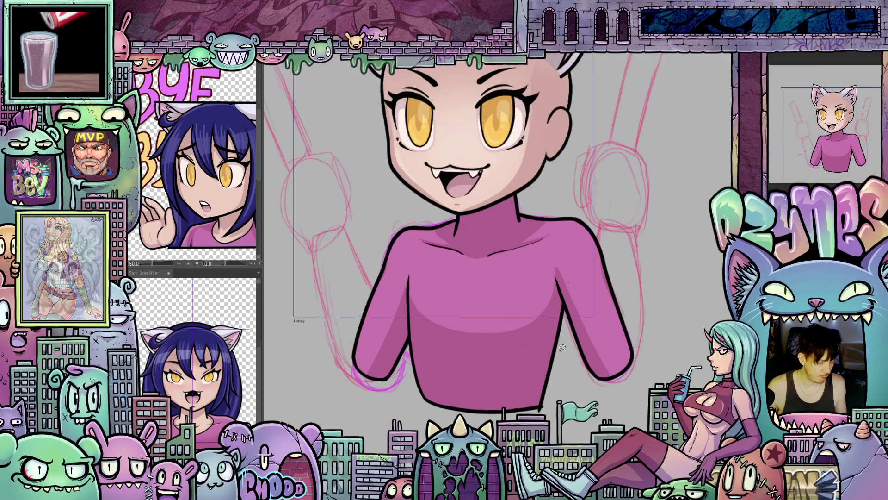
Rotate, mirror and enlarge the view to check the shading on head and torso.
{"action": "mouse_move", "coordinate": [563, 321]}
{"action": "left_mouse_down"}
{"action": "mouse_move", "coordinate": [498, 259]}
{"action": "mouse_move", "coordinate": [482, 412]}
{"action": "left_mouse_up"}
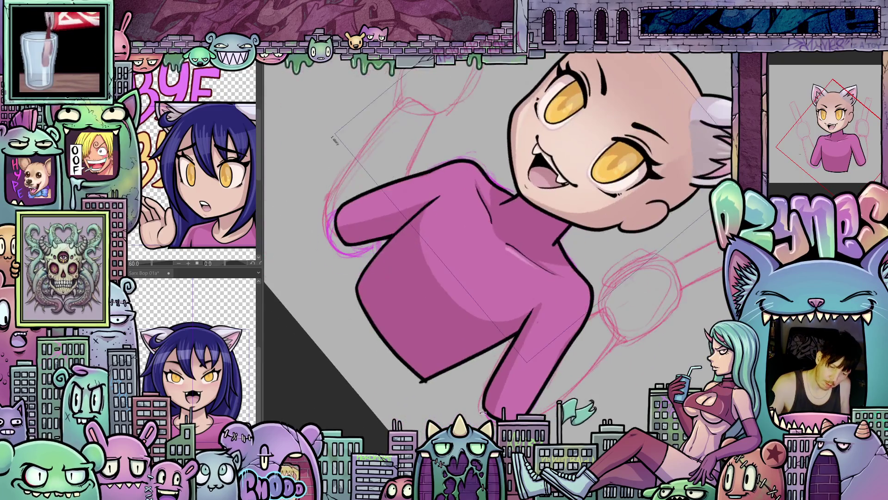
{"action": "left_click_drag", "start_coordinate": [480, 204], "coordinate": [555, 163]}
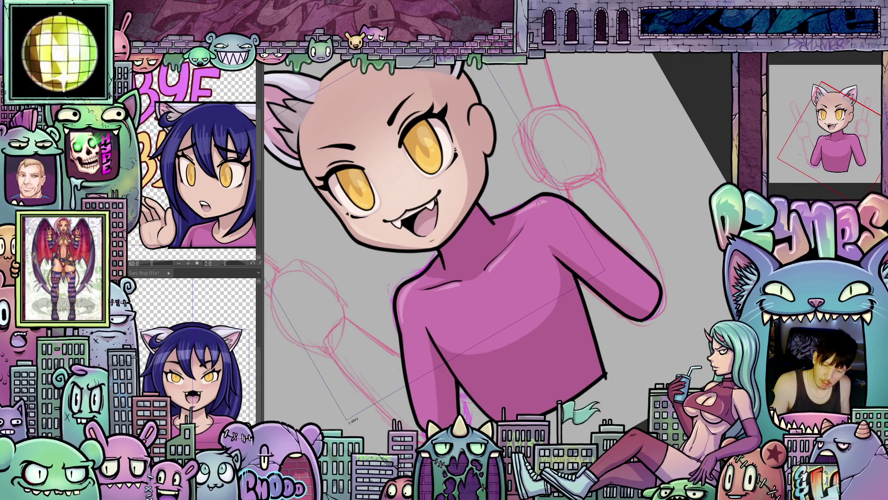
{"action": "key", "text": "h"}
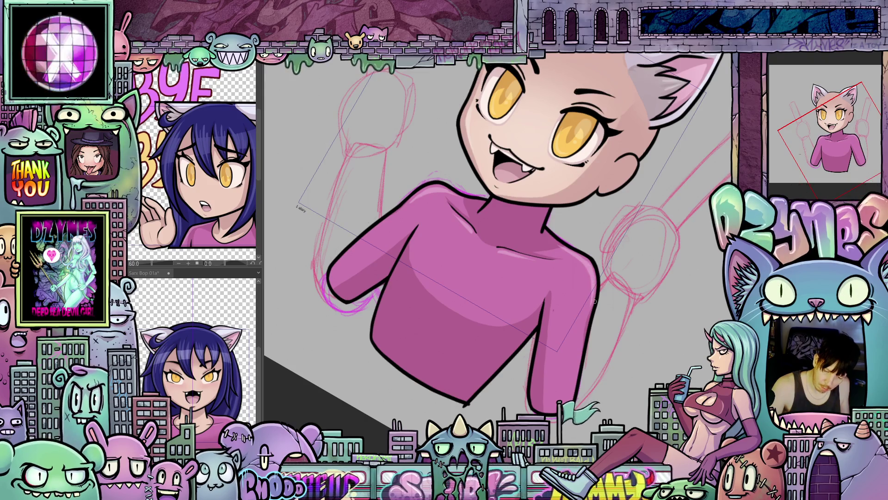
{"action": "mouse_move", "coordinate": [594, 301]}
{"action": "left_mouse_down"}
{"action": "mouse_move", "coordinate": [555, 296]}
{"action": "mouse_move", "coordinate": [423, 313]}
{"action": "mouse_move", "coordinate": [502, 244]}
{"action": "left_mouse_up"}
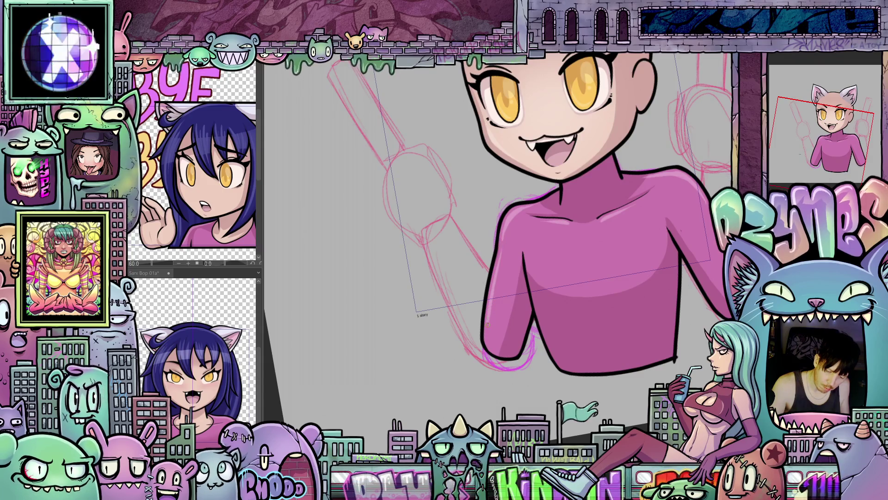
{"action": "left_click_drag", "start_coordinate": [488, 324], "coordinate": [508, 221]}
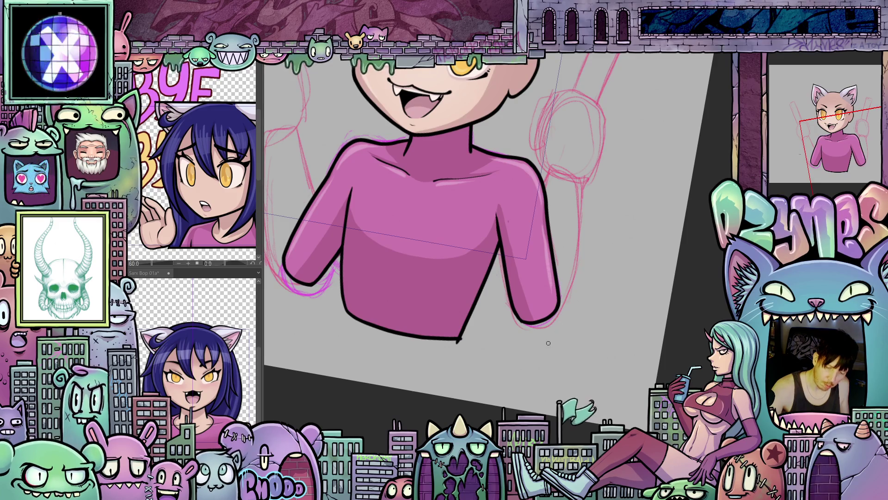
{"action": "mouse_move", "coordinate": [549, 343]}
{"action": "left_mouse_down"}
{"action": "mouse_move", "coordinate": [636, 287]}
{"action": "mouse_move", "coordinate": [609, 314]}
{"action": "left_mouse_up"}
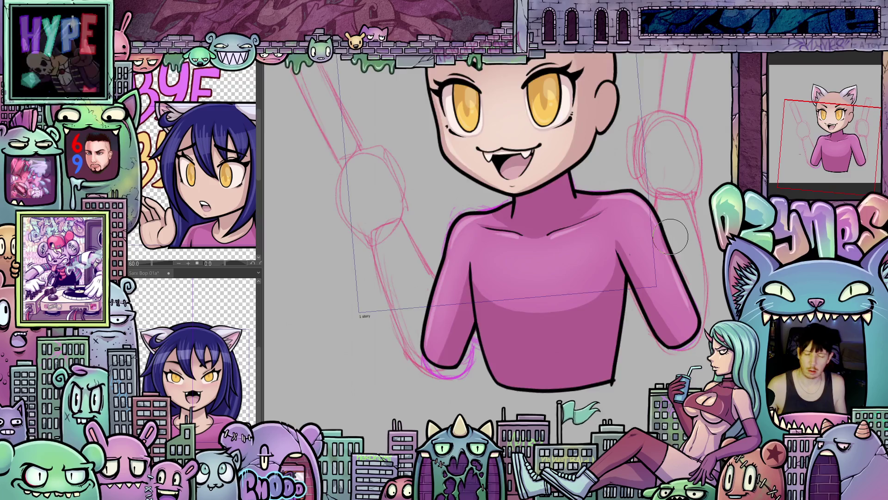
Restore the magenta sketch strokes over the shirt with Ctrl+Z, zooming in and out to inspect them.
{"action": "scroll", "coordinate": [654, 172], "scroll_direction": "down", "scroll_amount": 3}
{"action": "left_click_drag", "start_coordinate": [709, 310], "coordinate": [668, 263]}
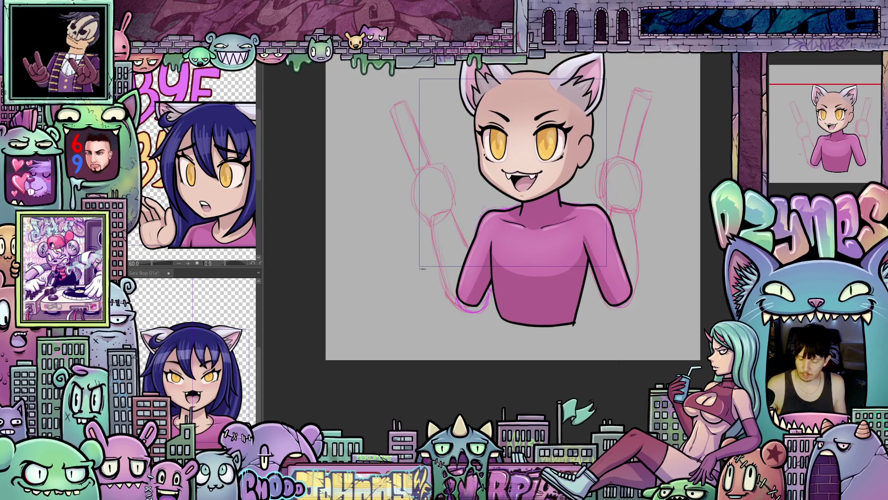
{"action": "scroll", "coordinate": [599, 353], "scroll_direction": "up", "scroll_amount": 2}
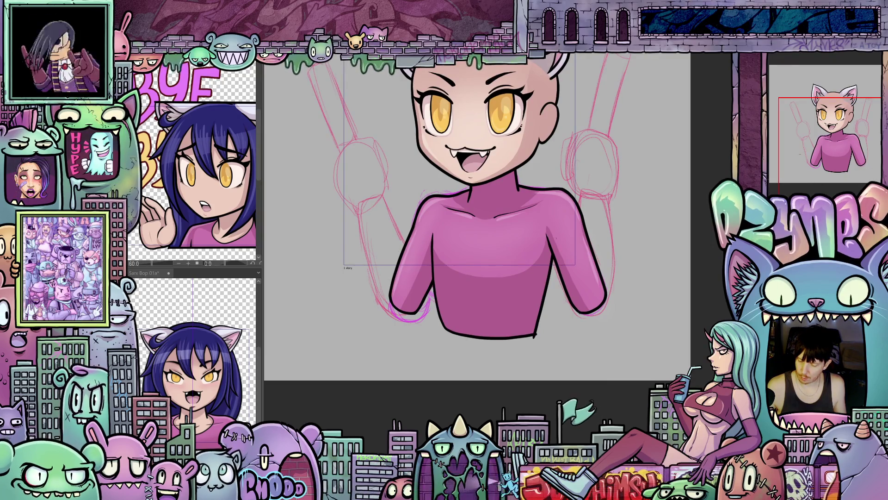
{"action": "key", "text": "ctrl+z"}
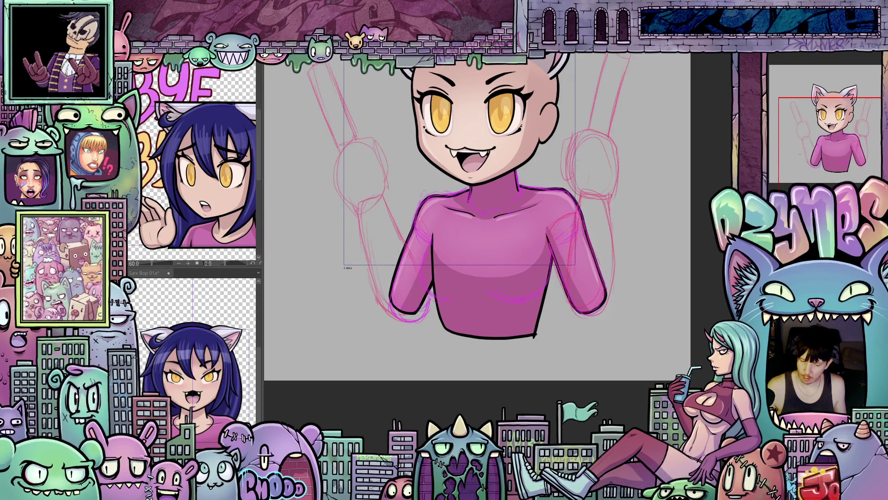
{"action": "scroll", "coordinate": [593, 263], "scroll_direction": "up", "scroll_amount": 2}
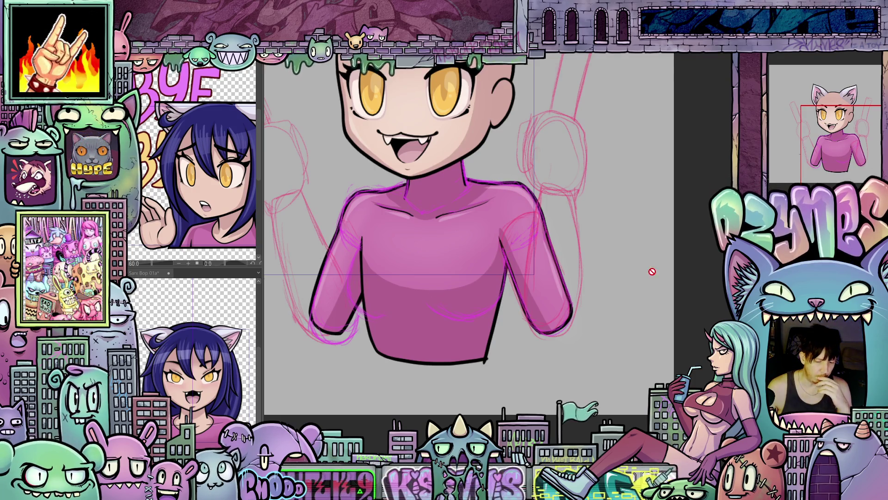
{"action": "scroll", "coordinate": [638, 241], "scroll_direction": "down", "scroll_amount": 2}
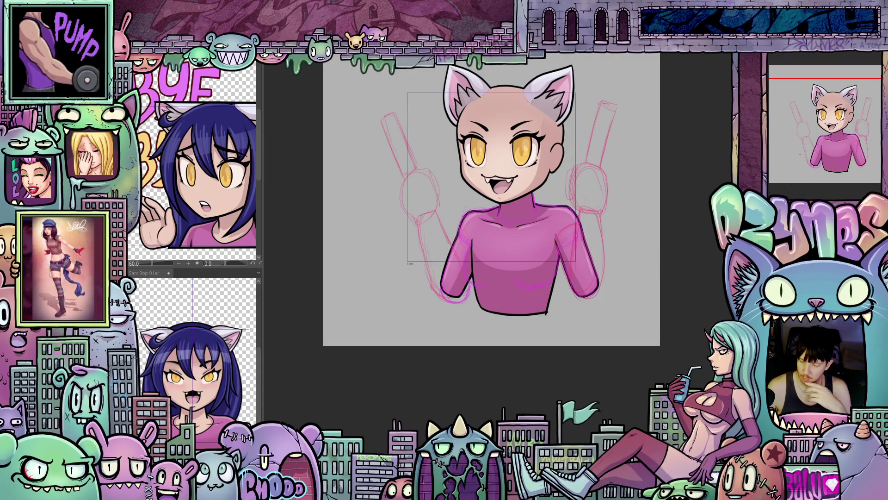
{"action": "right_click", "coordinate": [829, 160]}
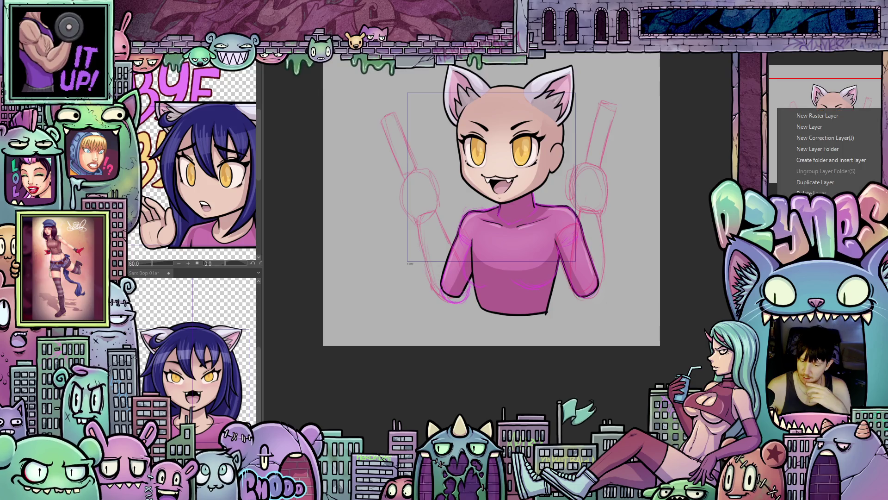
{"action": "left_click", "coordinate": [830, 160]}
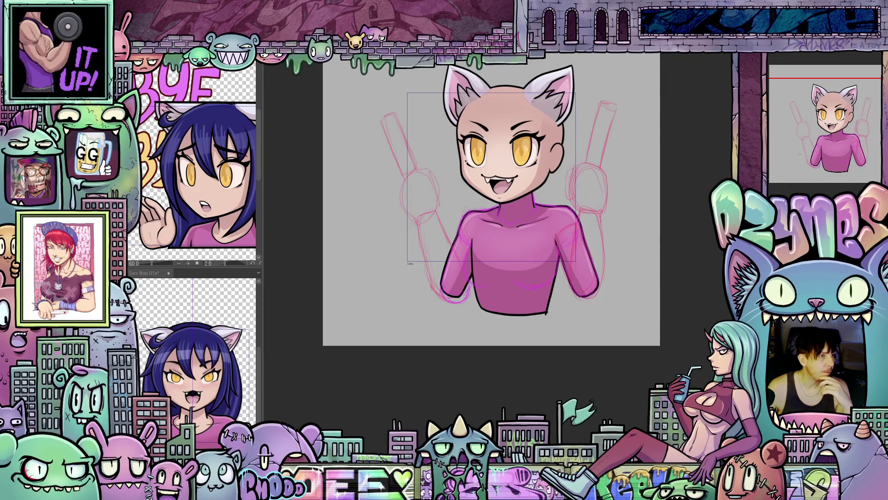
{"action": "scroll", "coordinate": [678, 287], "scroll_direction": "up", "scroll_amount": 2}
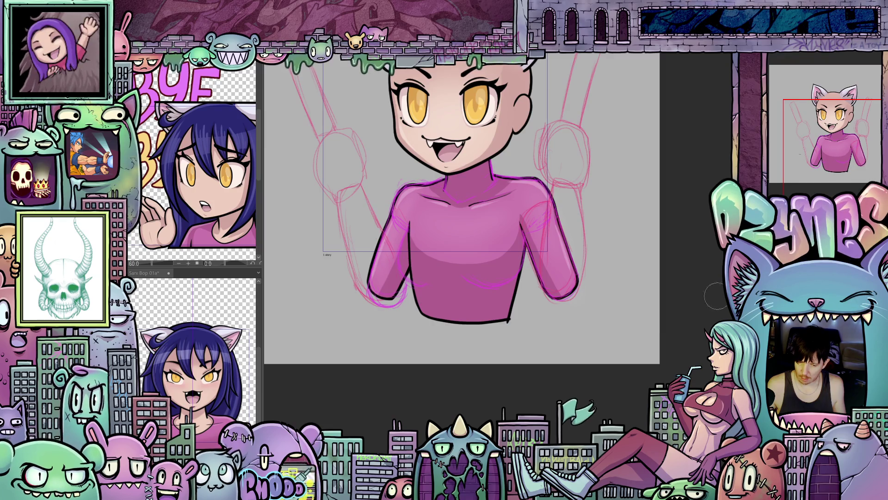
{"action": "scroll", "coordinate": [605, 220], "scroll_direction": "up", "scroll_amount": 1}
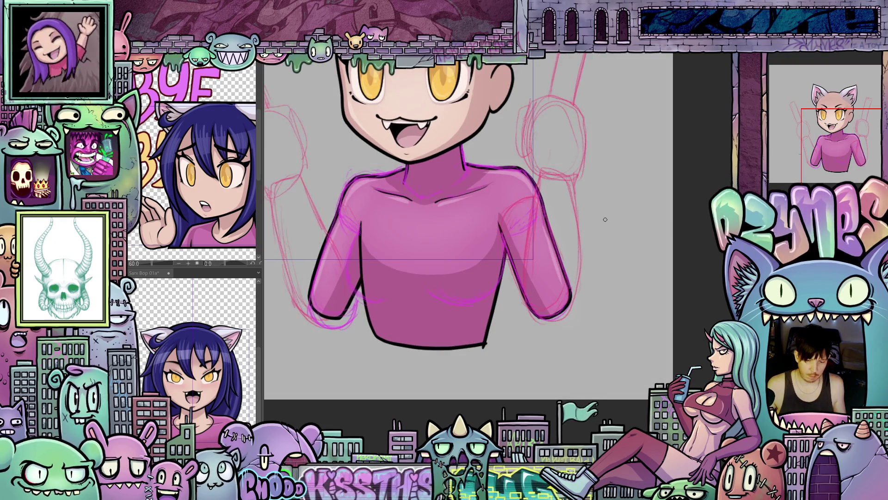
{"action": "scroll", "coordinate": [605, 220], "scroll_direction": "up", "scroll_amount": 1}
{"action": "mouse_move", "coordinate": [606, 222]}
{"action": "left_mouse_down"}
{"action": "mouse_move", "coordinate": [655, 331]}
{"action": "mouse_move", "coordinate": [655, 318]}
{"action": "mouse_move", "coordinate": [655, 347]}
{"action": "mouse_move", "coordinate": [663, 266]}
{"action": "left_mouse_up"}
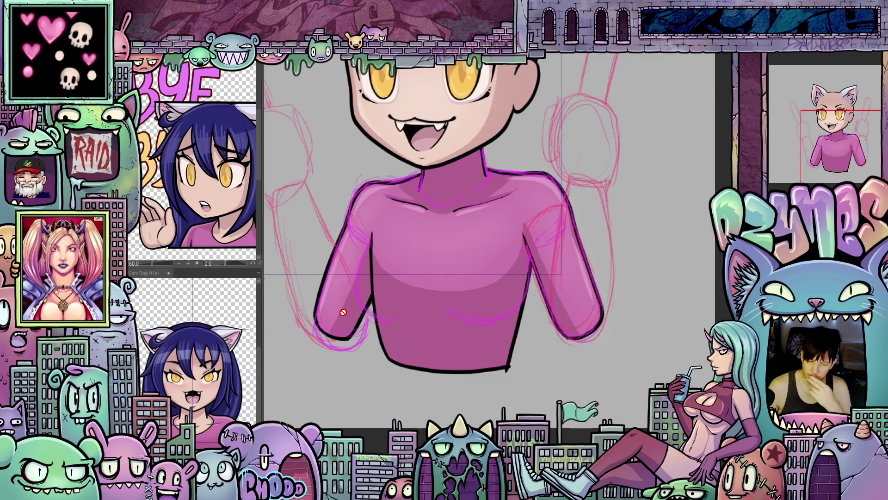
{"action": "scroll", "coordinate": [460, 321], "scroll_direction": "down", "scroll_amount": 2}
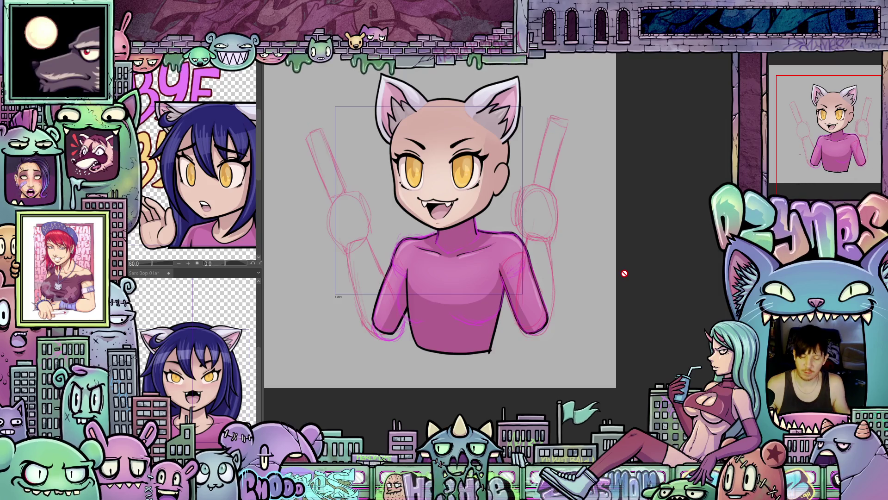
Frame the figure's right shoulder and ink the raised forearm's line down to the sleeve.
{"action": "scroll", "coordinate": [543, 268], "scroll_direction": "up", "scroll_amount": 3}
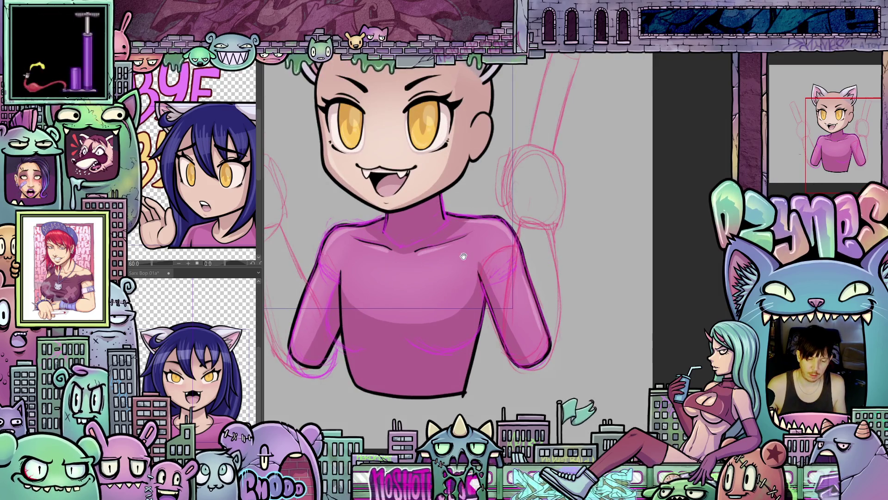
{"action": "left_click_drag", "start_coordinate": [483, 260], "coordinate": [564, 272]}
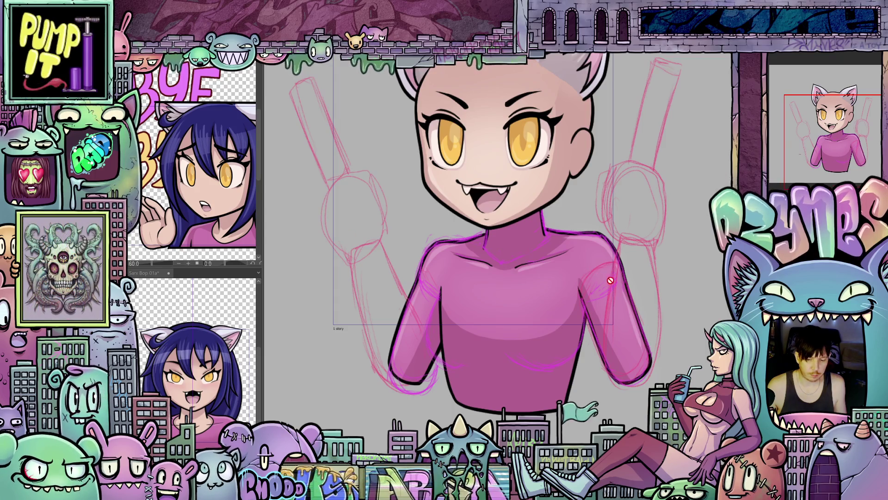
{"action": "left_click_drag", "start_coordinate": [611, 280], "coordinate": [492, 262]}
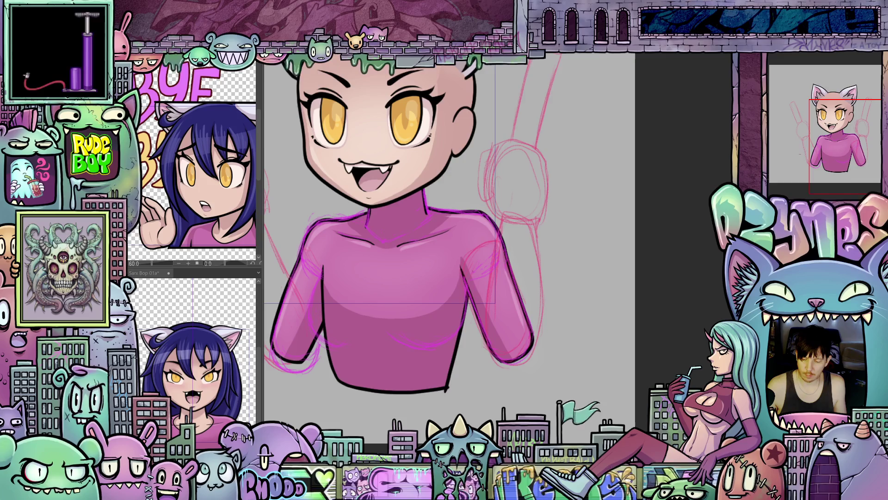
{"action": "scroll", "coordinate": [576, 296], "scroll_direction": "up", "scroll_amount": 3}
{"action": "left_click_drag", "start_coordinate": [597, 273], "coordinate": [599, 310]}
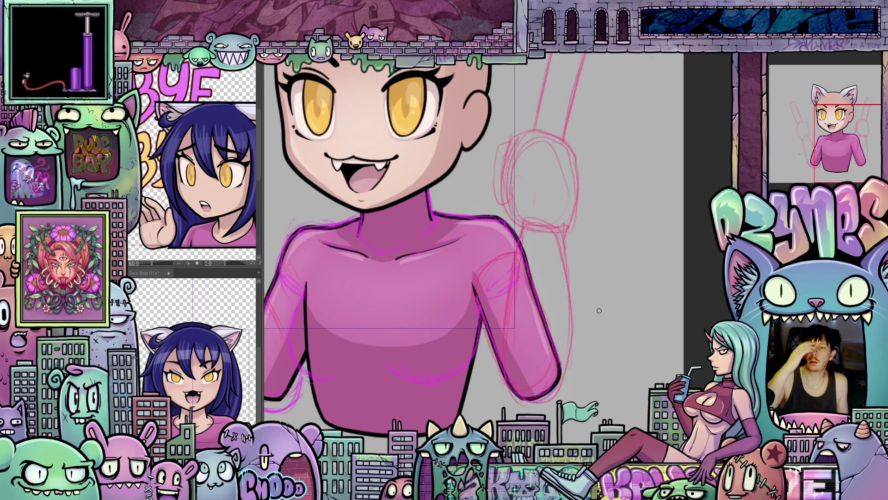
{"action": "left_click_drag", "start_coordinate": [599, 311], "coordinate": [565, 244]}
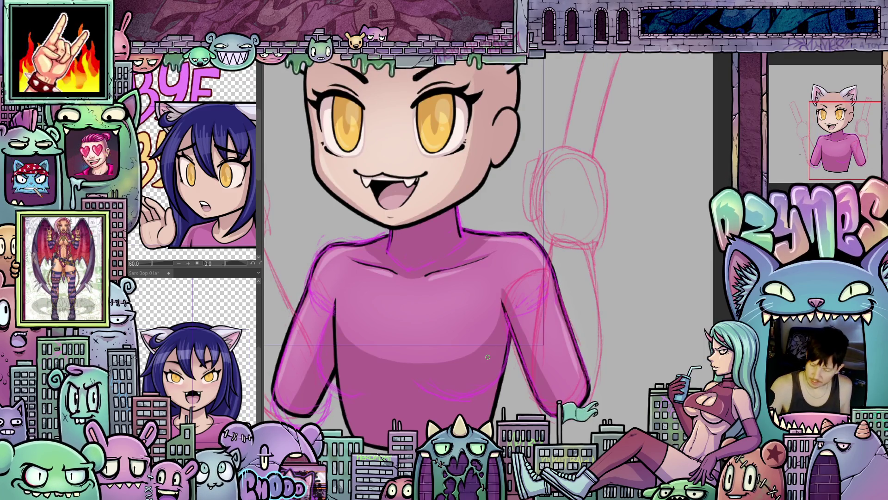
{"action": "left_click_drag", "start_coordinate": [560, 254], "coordinate": [555, 226]}
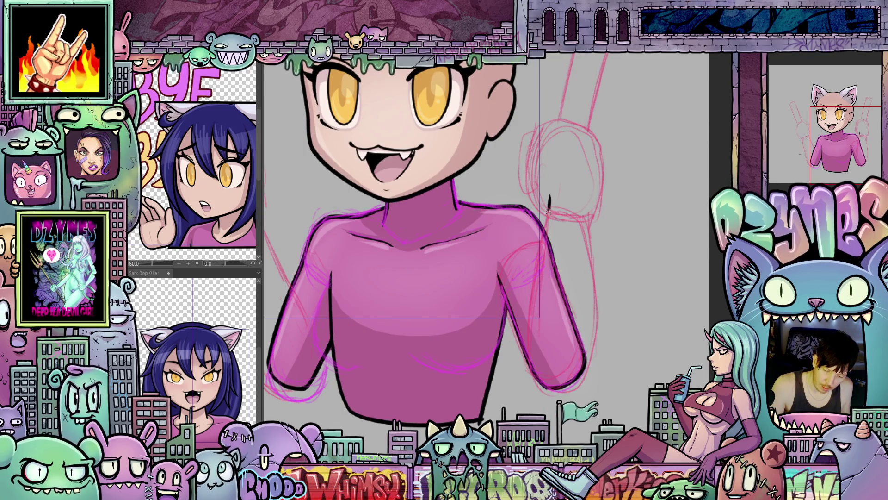
{"action": "left_click_drag", "start_coordinate": [526, 324], "coordinate": [534, 378]}
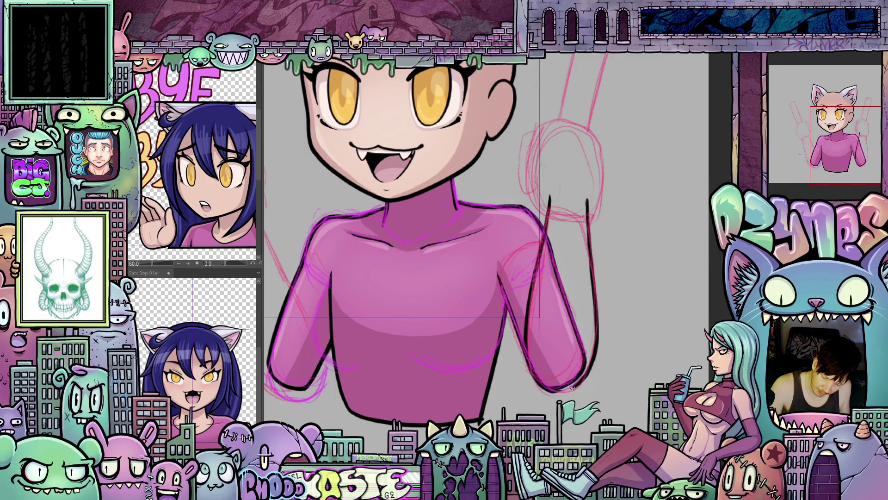
Ink the rounded top of the raised hand and fill the forearm with peach skin colour.
{"action": "scroll", "coordinate": [590, 331], "scroll_direction": "up", "scroll_amount": 3}
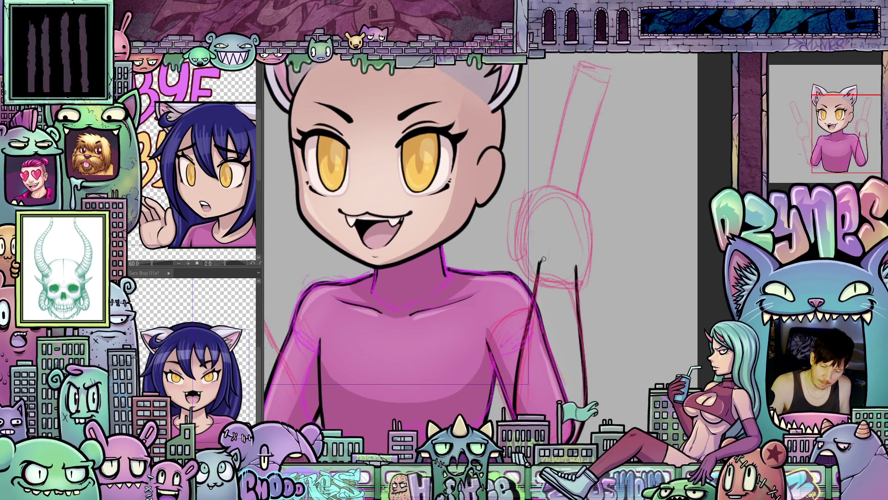
{"action": "left_click_drag", "start_coordinate": [538, 264], "coordinate": [570, 258]}
{"action": "scroll", "coordinate": [575, 276], "scroll_direction": "down", "scroll_amount": 3}
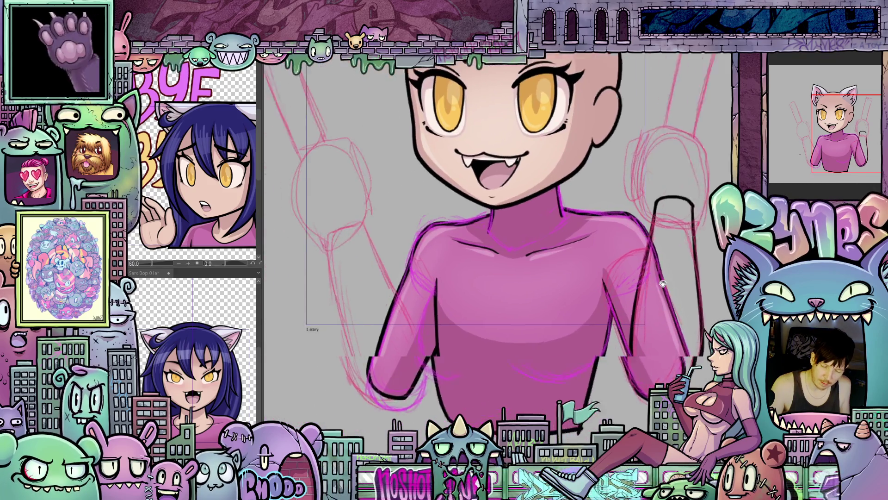
{"action": "scroll", "coordinate": [617, 332], "scroll_direction": "up", "scroll_amount": 3}
{"action": "left_click_drag", "start_coordinate": [617, 332], "coordinate": [602, 296]}
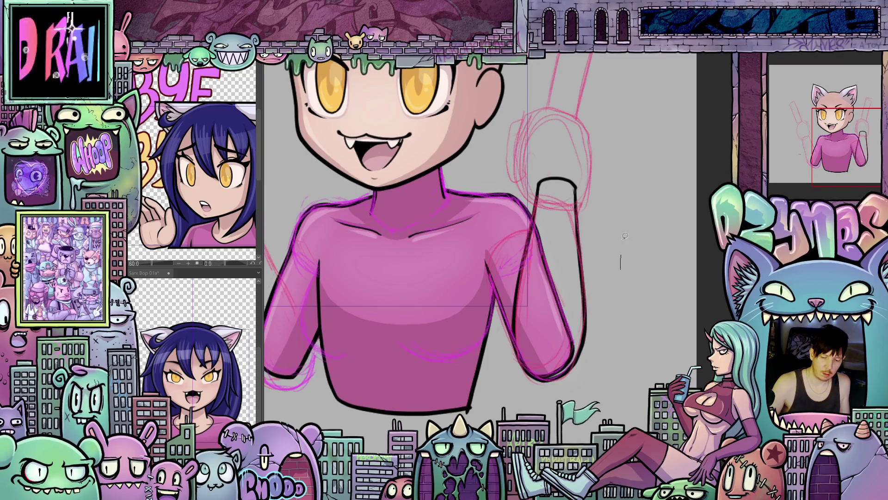
{"action": "mouse_move", "coordinate": [628, 264]}
{"action": "left_mouse_down"}
{"action": "mouse_move", "coordinate": [501, 208]}
{"action": "mouse_move", "coordinate": [569, 402]}
{"action": "mouse_move", "coordinate": [611, 212]}
{"action": "left_mouse_up"}
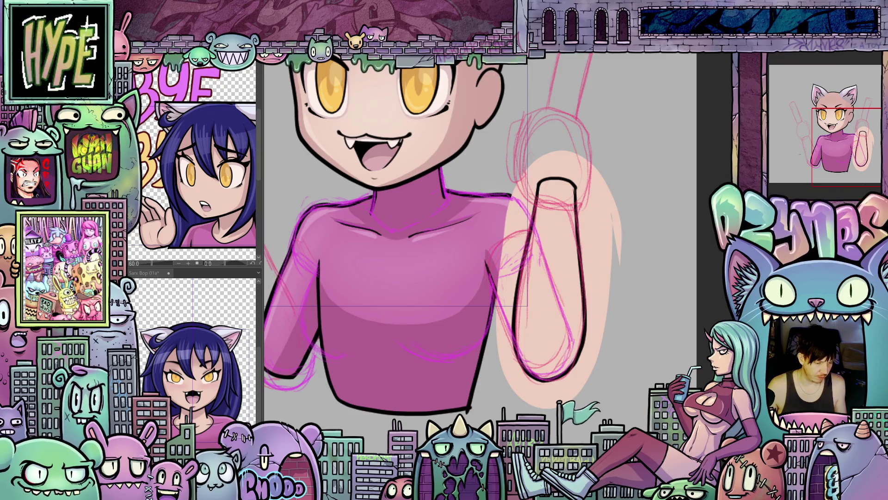
Undo the oversized peach oval and Lasso Fill just the raised right forearm with peach.
{"action": "key", "text": "ctrl+z"}
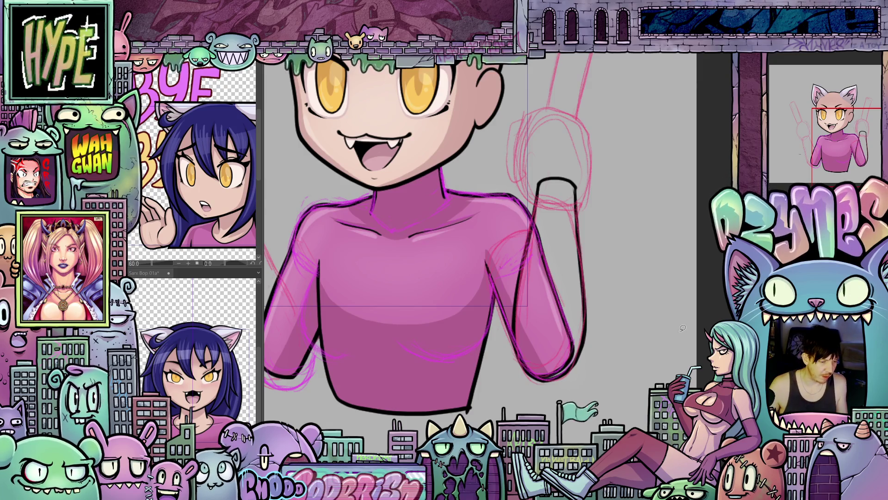
{"action": "mouse_move", "coordinate": [620, 296]}
{"action": "left_mouse_down"}
{"action": "mouse_move", "coordinate": [523, 152]}
{"action": "mouse_move", "coordinate": [490, 393]}
{"action": "mouse_move", "coordinate": [578, 388]}
{"action": "left_mouse_up"}
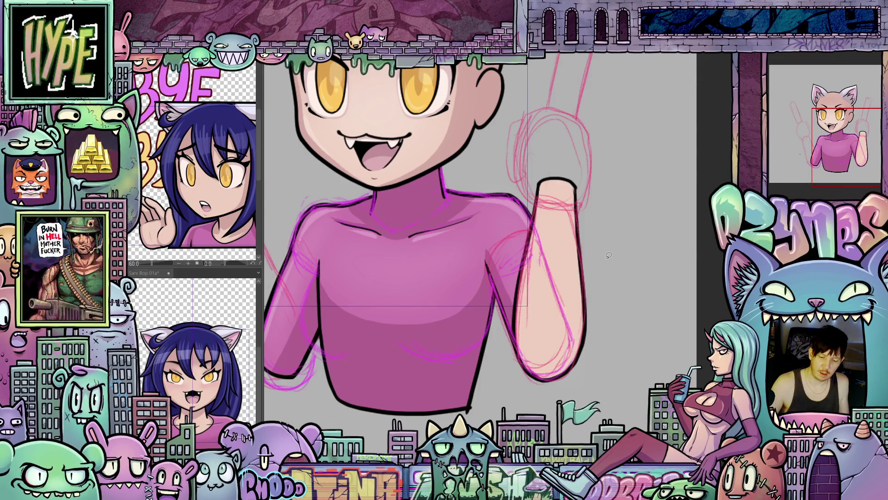
{"action": "scroll", "coordinate": [609, 255], "scroll_direction": "down", "scroll_amount": 3}
{"action": "mouse_move", "coordinate": [606, 262]}
{"action": "left_mouse_down"}
{"action": "mouse_move", "coordinate": [592, 283]}
{"action": "mouse_move", "coordinate": [601, 283]}
{"action": "left_mouse_up"}
{"action": "scroll", "coordinate": [606, 283], "scroll_direction": "up", "scroll_amount": 2}
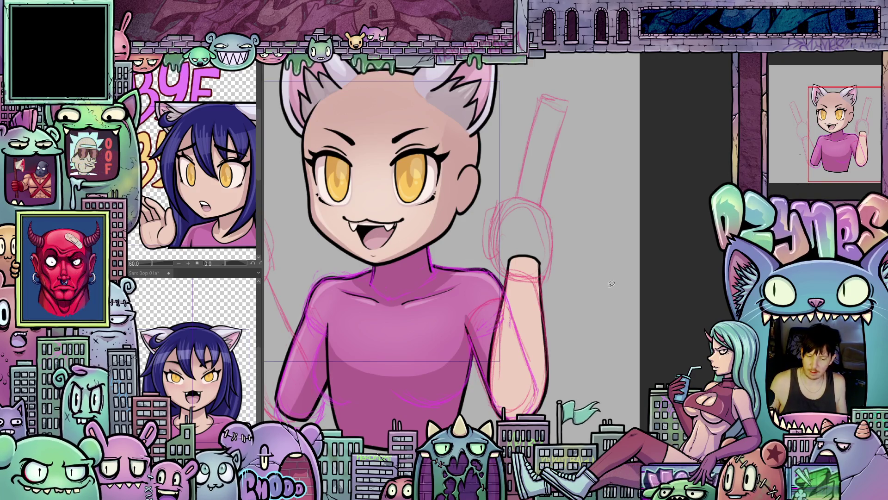
{"action": "scroll", "coordinate": [611, 283], "scroll_direction": "up", "scroll_amount": 3}
{"action": "left_click_drag", "start_coordinate": [666, 282], "coordinate": [667, 352]}
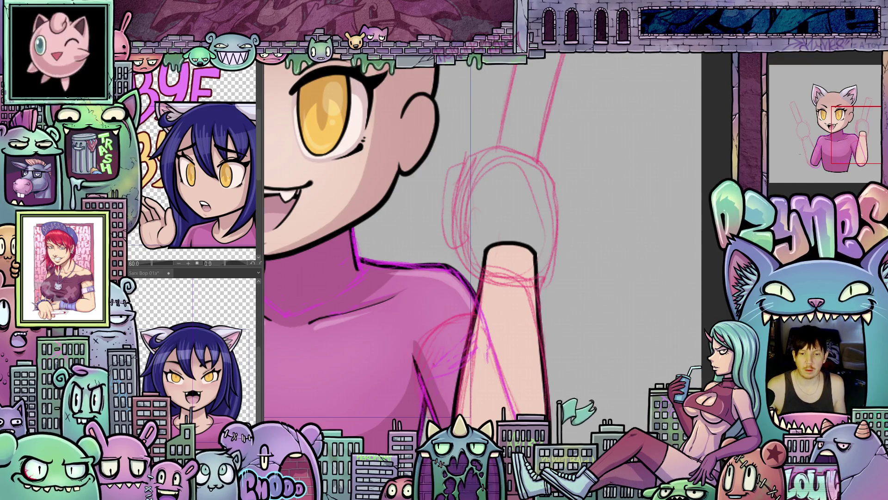
Bring up the TourBox Console settings window and move it lower on screen.
{"action": "key", "text": "alt+Tab"}
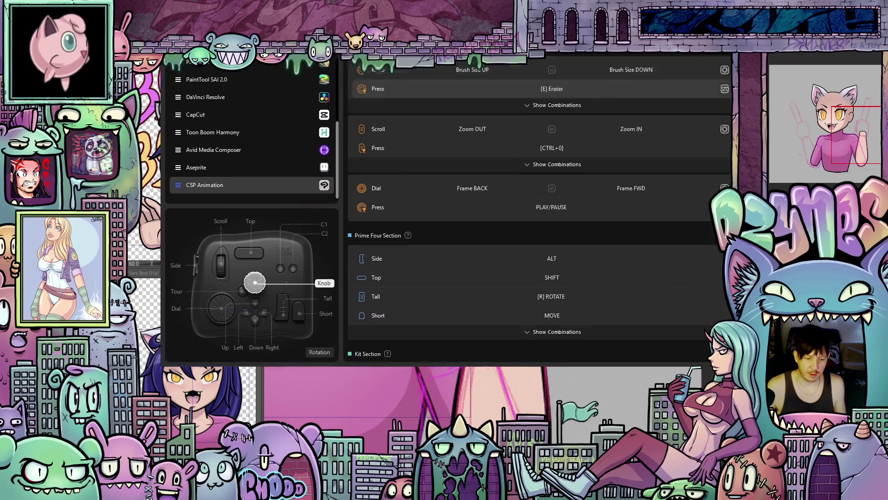
{"action": "mouse_move", "coordinate": [532, 0]}
{"action": "left_mouse_down"}
{"action": "mouse_move", "coordinate": [529, 72]}
{"action": "mouse_move", "coordinate": [522, 62]}
{"action": "left_mouse_up"}
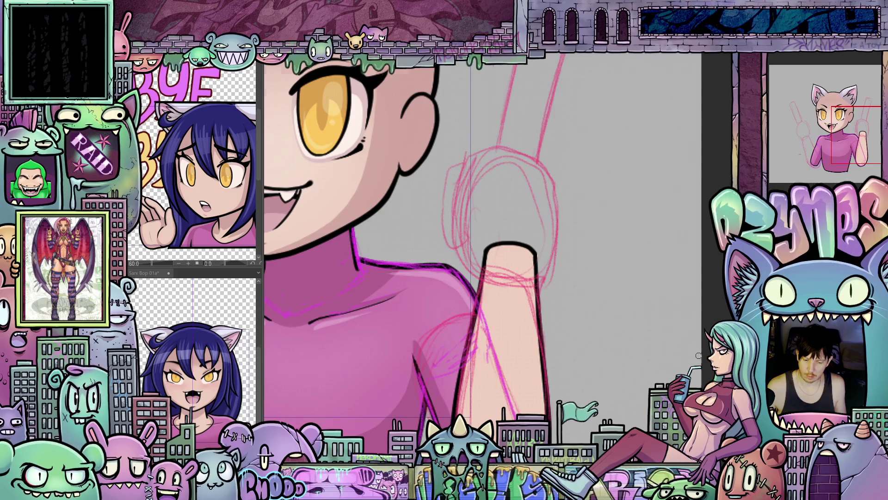
Zoom out and paste a copy of the peach forearm over the lowered left sleeve.
{"action": "scroll", "coordinate": [698, 355], "scroll_direction": "down", "scroll_amount": 5}
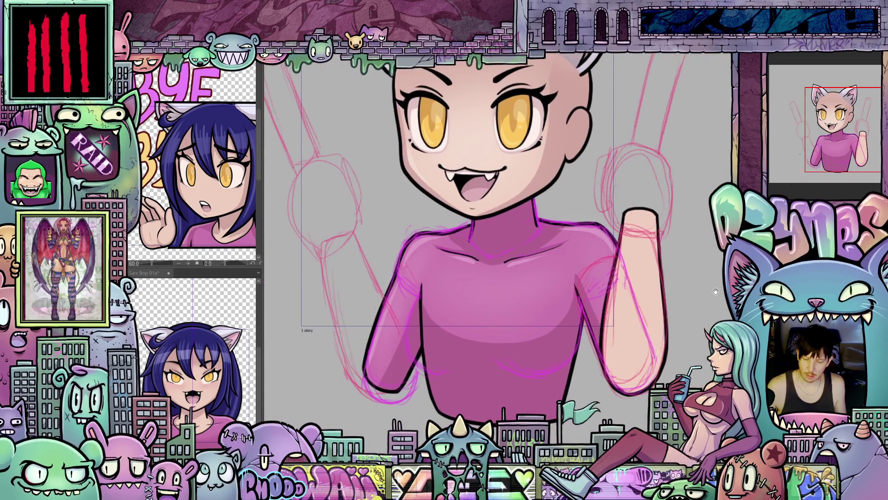
{"action": "scroll", "coordinate": [716, 292], "scroll_direction": "down", "scroll_amount": 3}
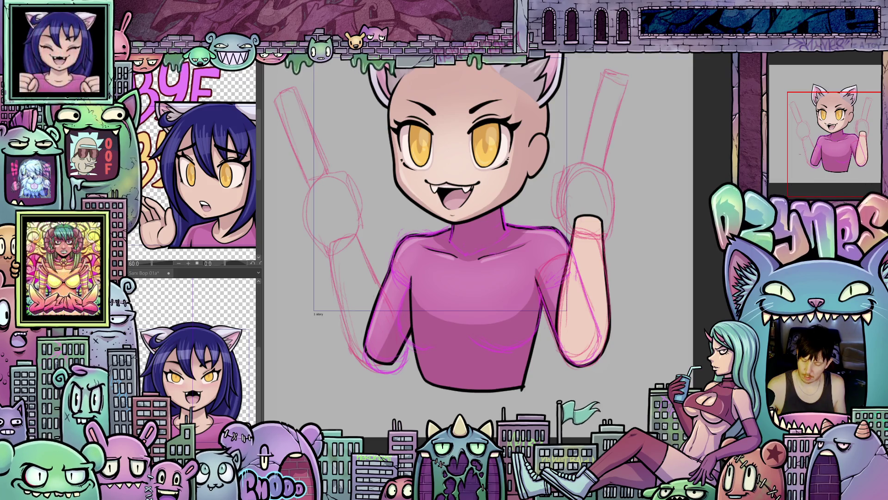
{"action": "right_click", "coordinate": [779, 165]}
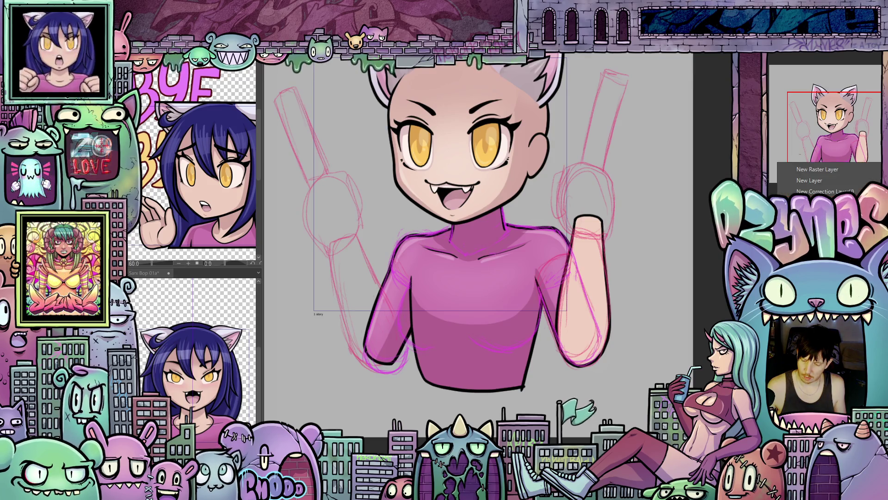
{"action": "key", "text": "Escape"}
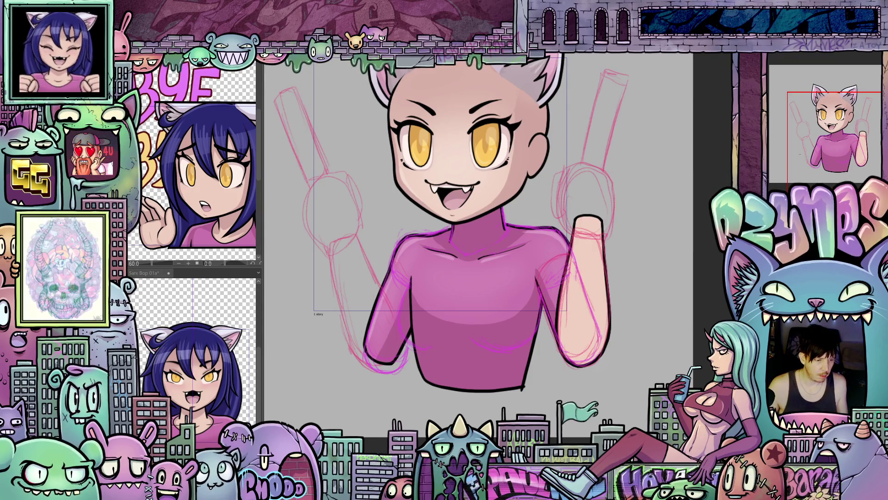
{"action": "key", "text": "ctrl+z"}
{"action": "key", "text": "ctrl+z"}
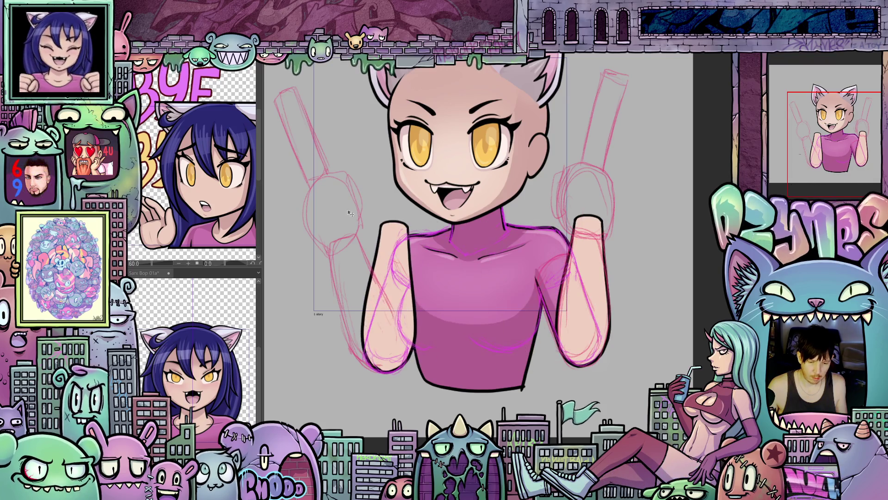
Flip the pasted forearm horizontally, move it onto the left shoulder and tilt it outward.
{"action": "left_click", "coordinate": [136, 64]}
{"action": "mouse_move", "coordinate": [148, 262]}
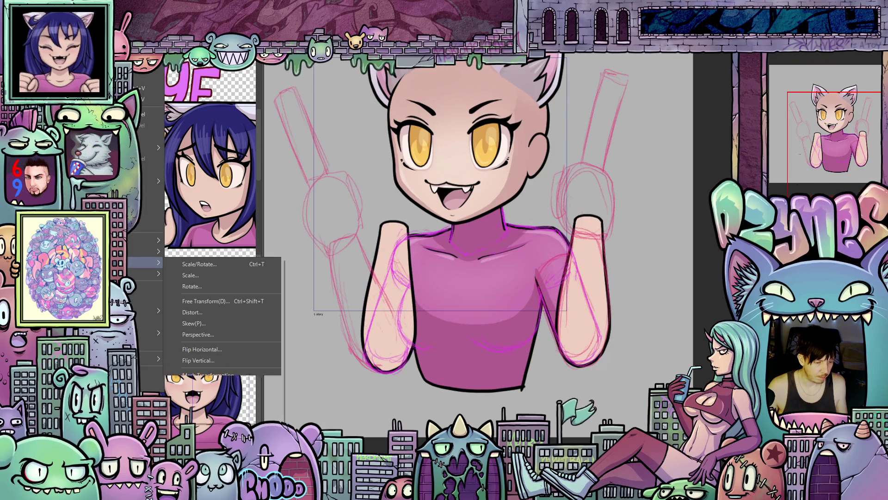
{"action": "left_click", "coordinate": [219, 350]}
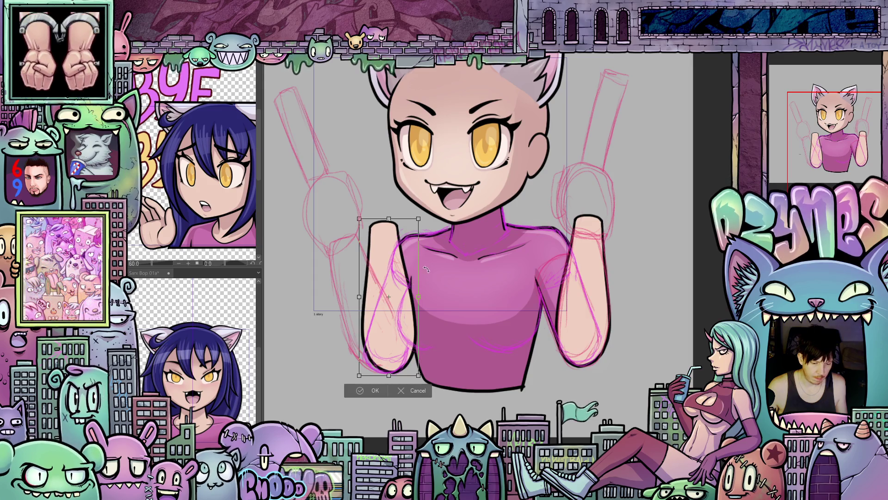
{"action": "left_click_drag", "start_coordinate": [426, 269], "coordinate": [421, 263]}
{"action": "left_click_drag", "start_coordinate": [390, 324], "coordinate": [367, 324]}
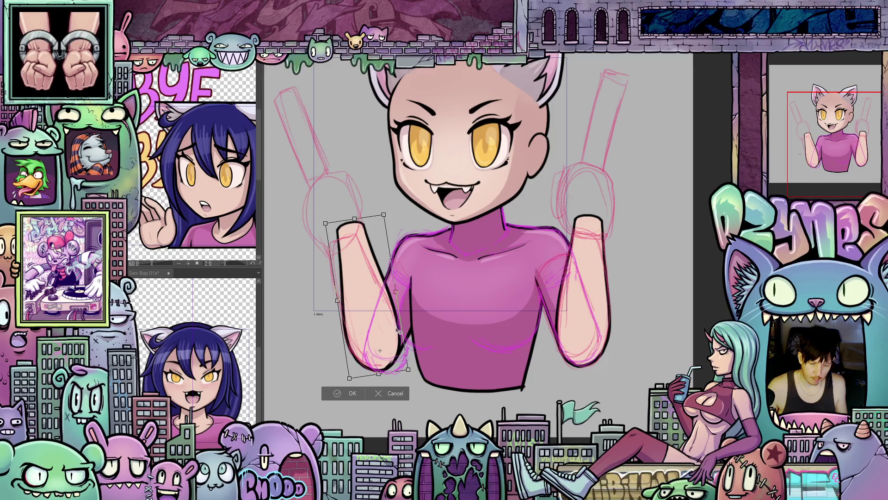
{"action": "left_click_drag", "start_coordinate": [413, 279], "coordinate": [407, 276]}
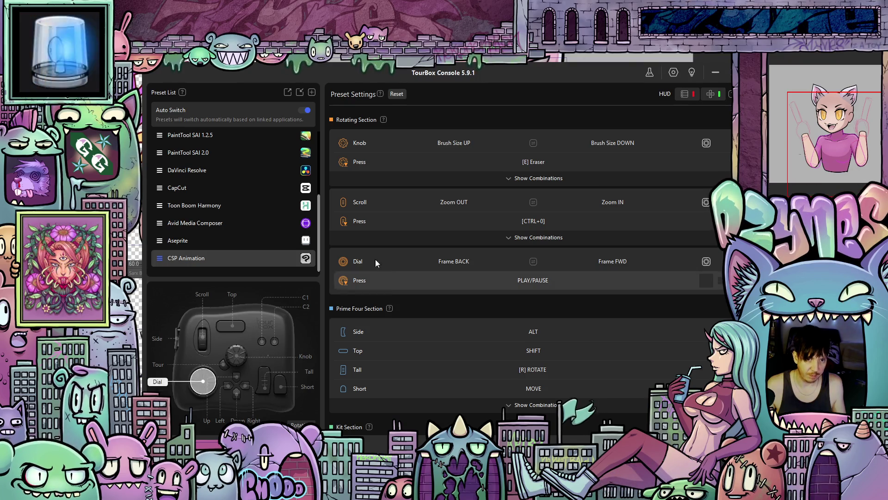
Check the TourBox Side and Brush Size UP mappings without changing them, then leave TourBox Console.
{"action": "left_click_drag", "start_coordinate": [455, 75], "coordinate": [461, 61]}
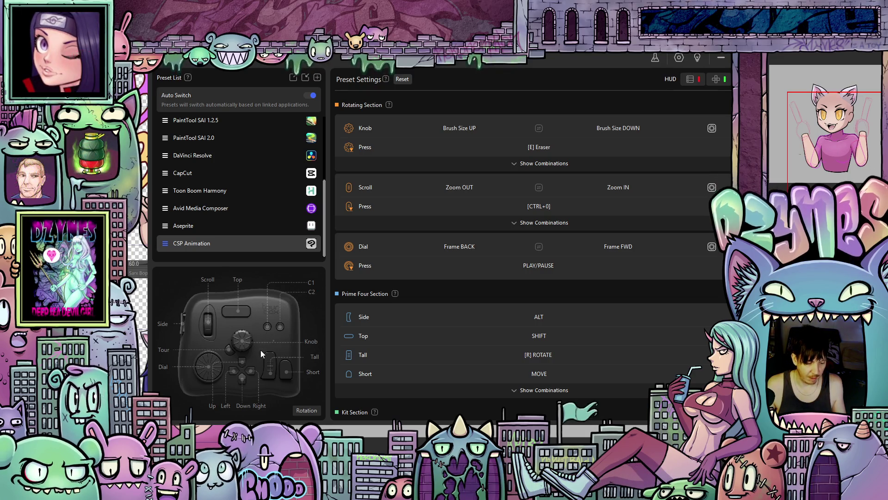
{"action": "left_click", "coordinate": [364, 318]}
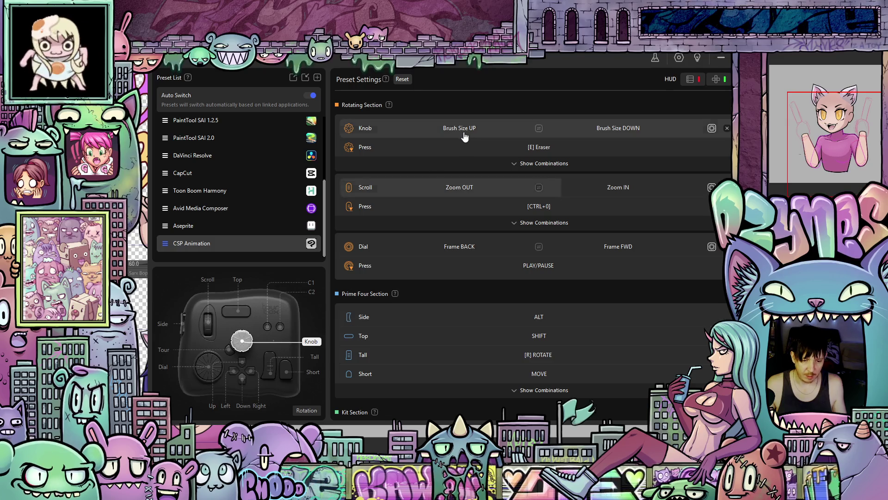
{"action": "mouse_move", "coordinate": [473, 132]}
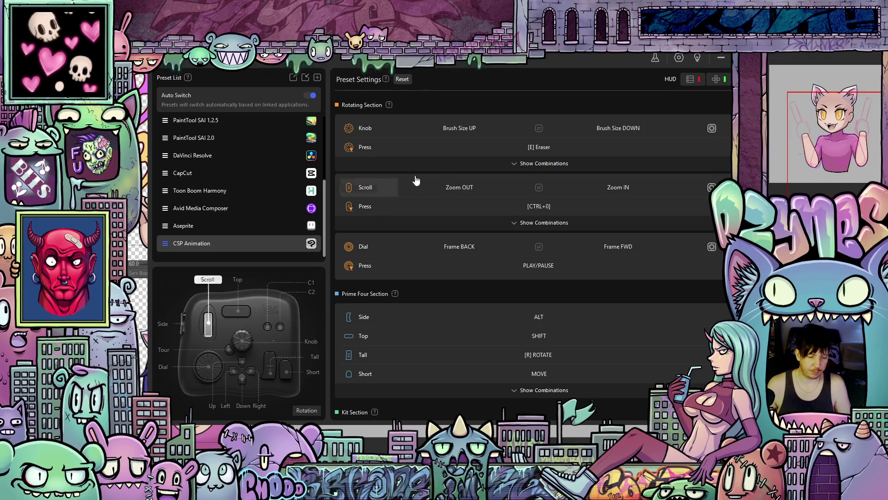
{"action": "key", "text": "alt+Tab"}
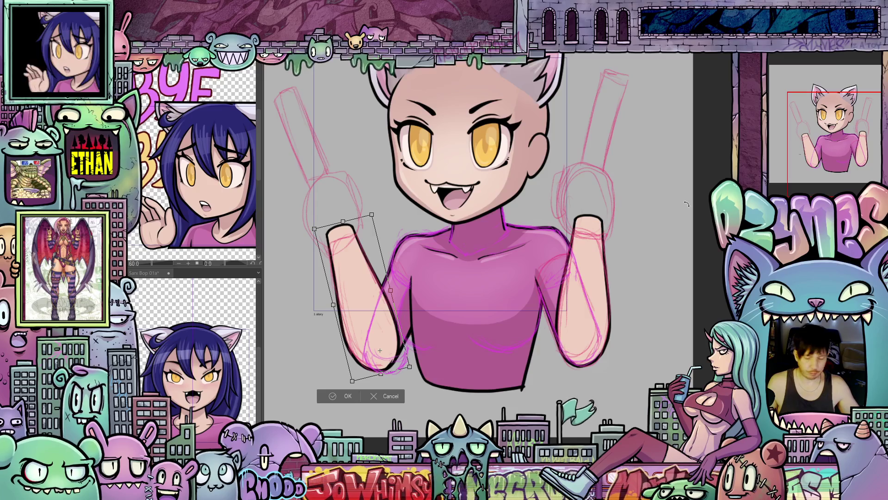
Apply the pending left-forearm transform, answering Yes to 'Apply transformation?'.
{"action": "key", "text": "p"}
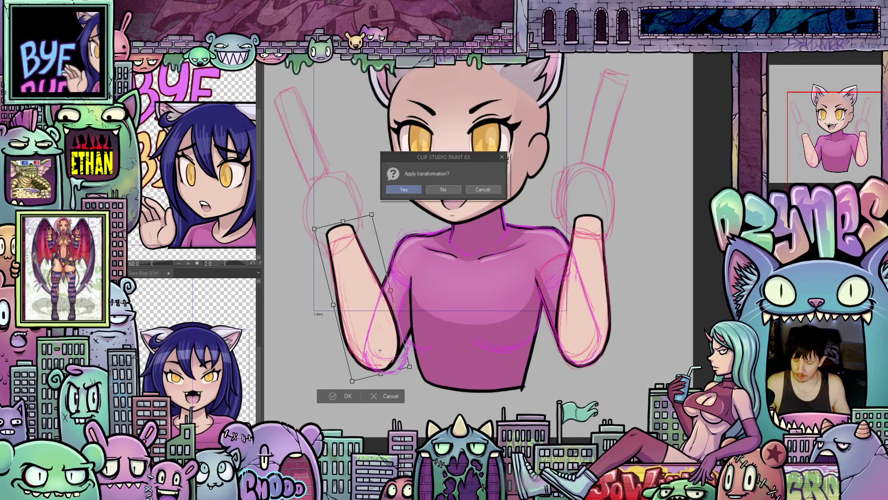
{"action": "left_click", "coordinate": [410, 189]}
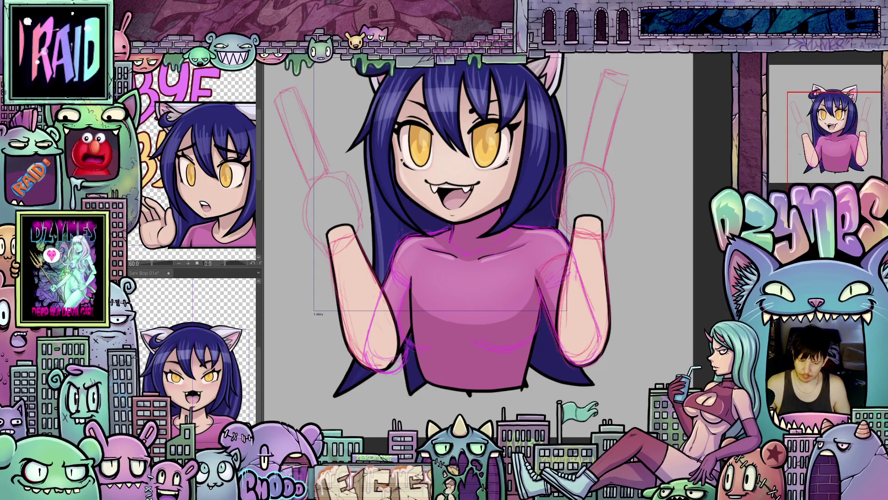
Remove the coloured arm on the left, leaving only the raised right forearm.
{"action": "scroll", "coordinate": [606, 270], "scroll_direction": "down", "scroll_amount": 1}
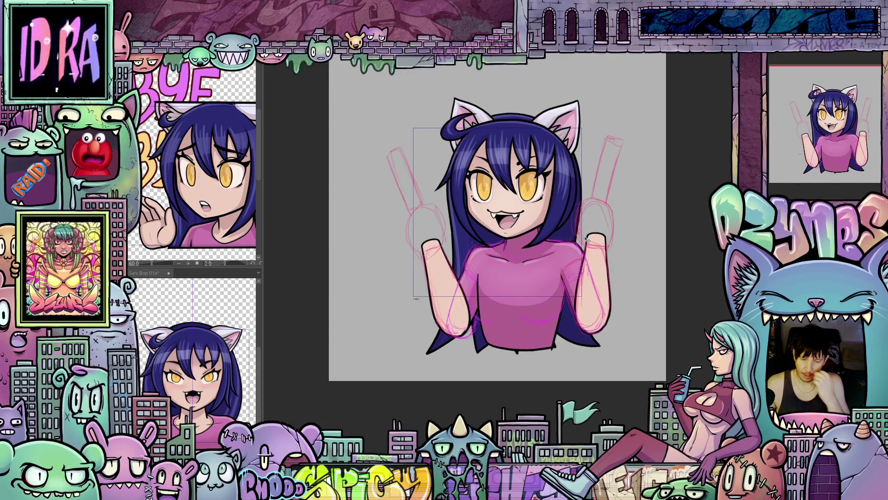
{"action": "scroll", "coordinate": [594, 233], "scroll_direction": "up", "scroll_amount": 2}
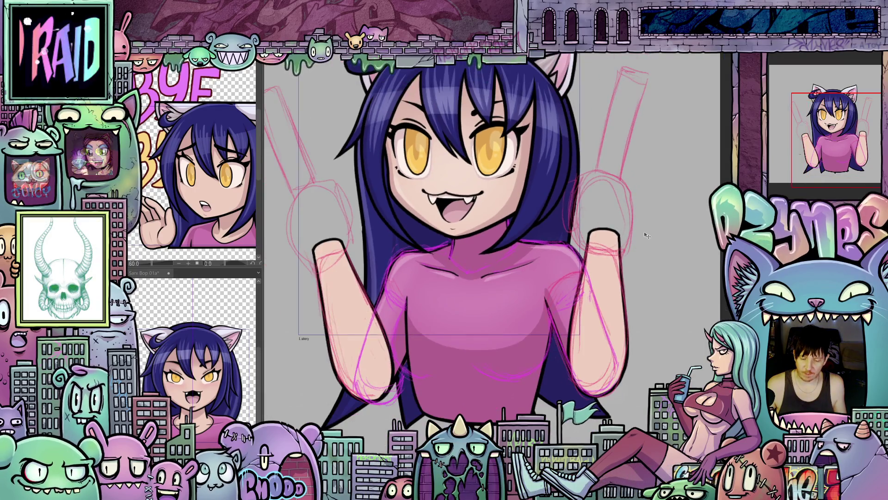
{"action": "left_click_drag", "start_coordinate": [651, 239], "coordinate": [670, 260]}
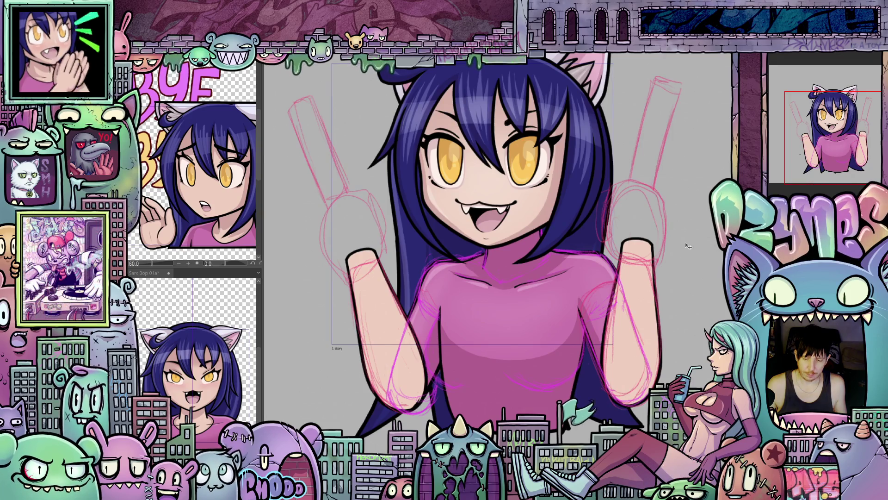
{"action": "scroll", "coordinate": [688, 247], "scroll_direction": "up", "scroll_amount": 1}
{"action": "scroll", "coordinate": [686, 295], "scroll_direction": "down", "scroll_amount": 1}
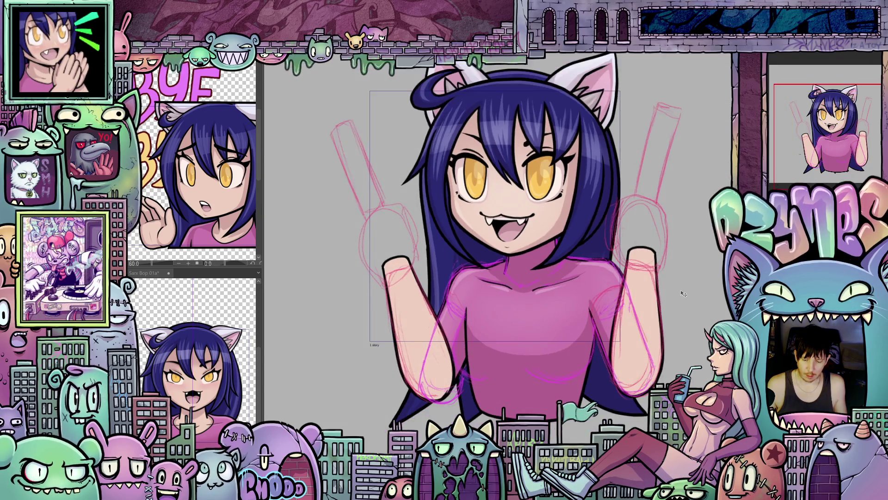
{"action": "scroll", "coordinate": [681, 288], "scroll_direction": "down", "scroll_amount": 1}
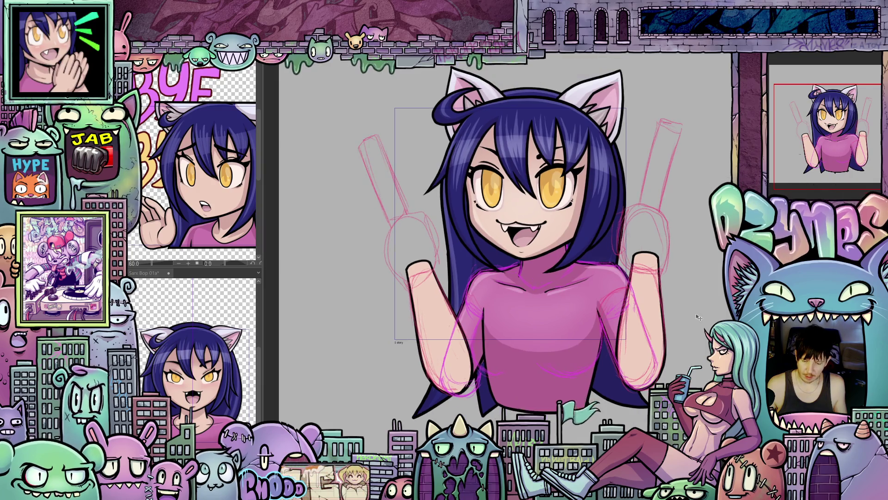
{"action": "scroll", "coordinate": [684, 286], "scroll_direction": "down", "scroll_amount": 1}
{"action": "left_click_drag", "start_coordinate": [684, 286], "coordinate": [684, 293]}
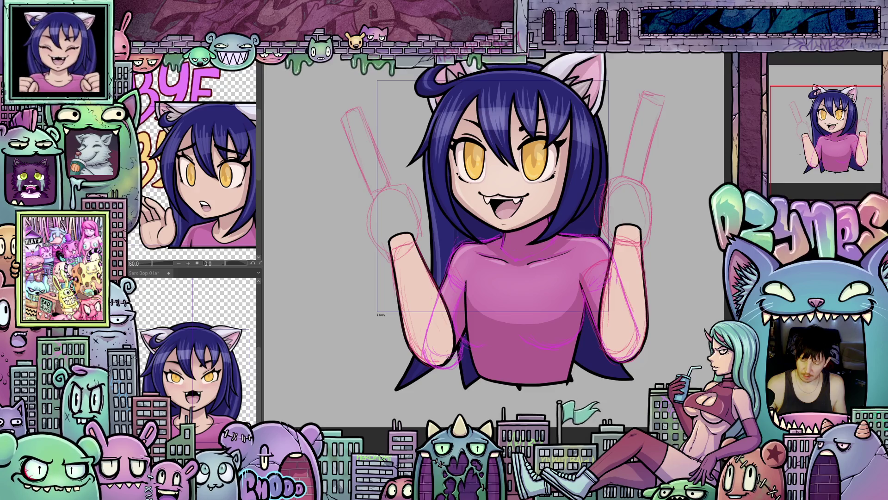
{"action": "key", "text": "ctrl+z"}
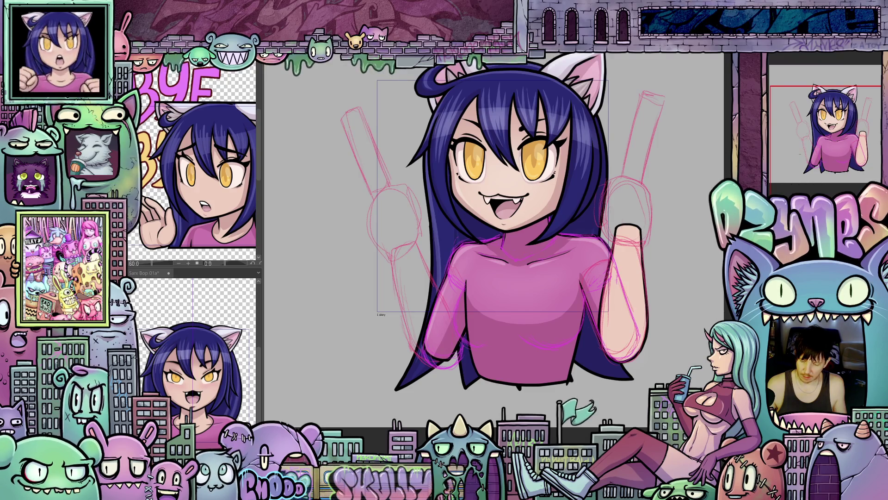
Hide the pink sketch lines so only the clean inked, coloured catgirl shows.
{"action": "scroll", "coordinate": [668, 274], "scroll_direction": "up", "scroll_amount": 3}
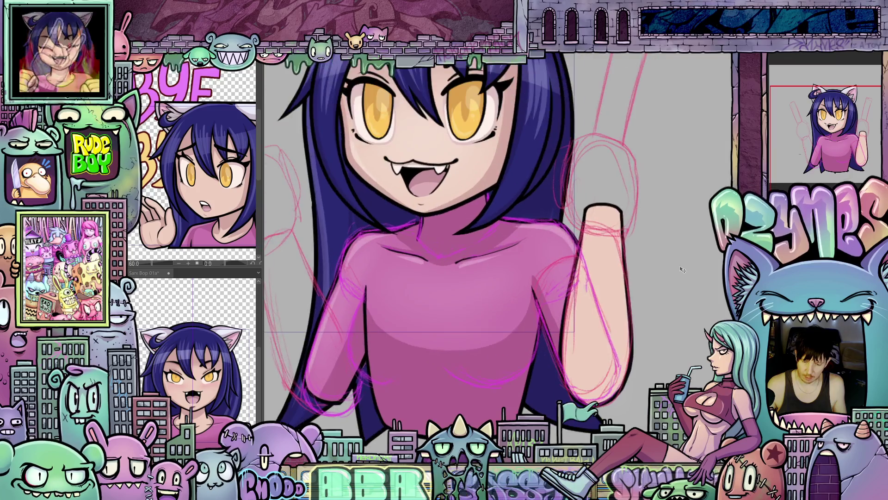
{"action": "left_click_drag", "start_coordinate": [667, 274], "coordinate": [665, 320]}
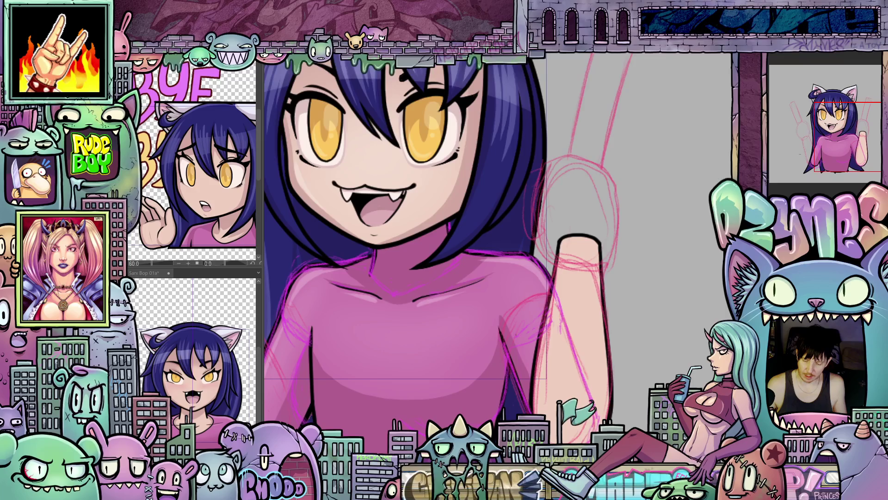
{"action": "left_click_drag", "start_coordinate": [665, 319], "coordinate": [655, 310]}
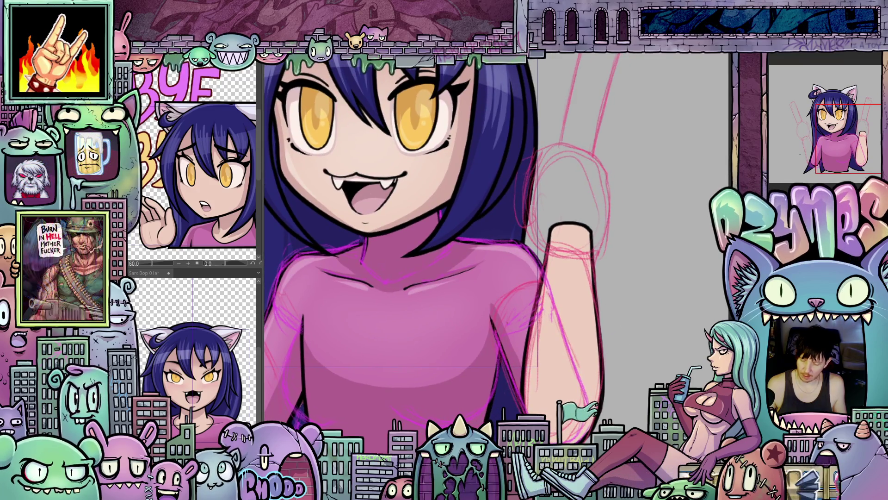
{"action": "left_click_drag", "start_coordinate": [693, 345], "coordinate": [701, 355]}
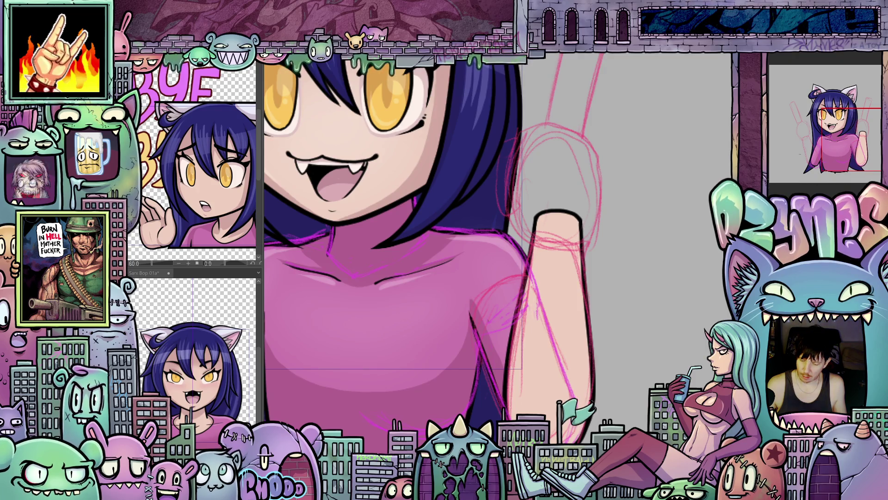
{"action": "key", "text": "Delete"}
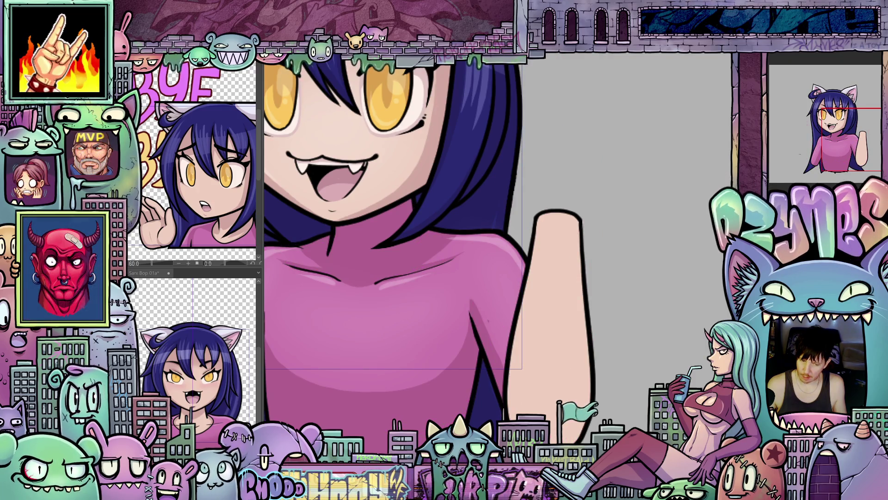
Draw a curved black pen line across the raised forearm's wrist as the wristband outline.
{"action": "scroll", "coordinate": [595, 294], "scroll_direction": "up", "scroll_amount": 1}
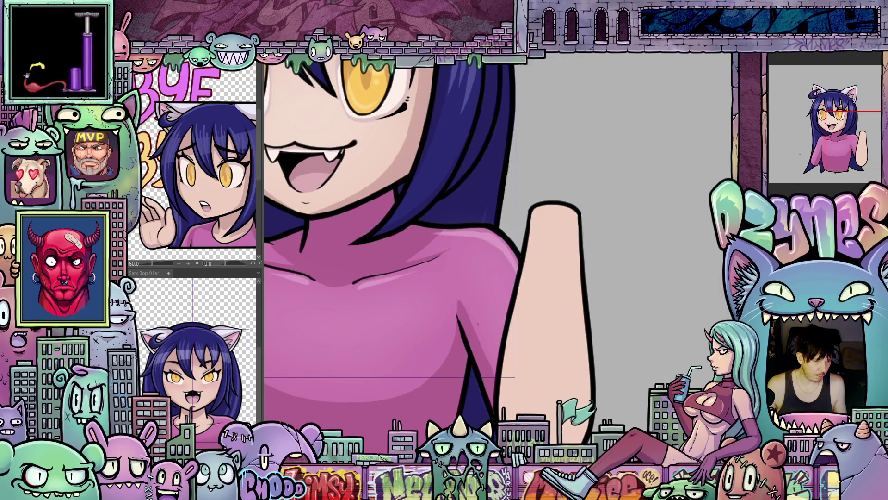
{"action": "scroll", "coordinate": [612, 268], "scroll_direction": "up", "scroll_amount": 1}
{"action": "left_click_drag", "start_coordinate": [612, 268], "coordinate": [661, 284]}
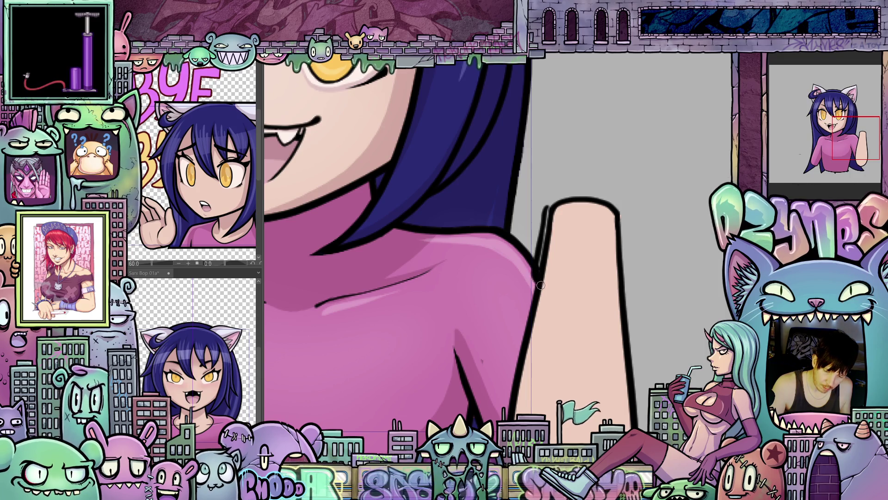
{"action": "mouse_move", "coordinate": [540, 285]}
{"action": "left_mouse_down"}
{"action": "mouse_move", "coordinate": [572, 297]}
{"action": "mouse_move", "coordinate": [610, 296]}
{"action": "mouse_move", "coordinate": [627, 288]}
{"action": "mouse_move", "coordinate": [628, 270]}
{"action": "left_mouse_up"}
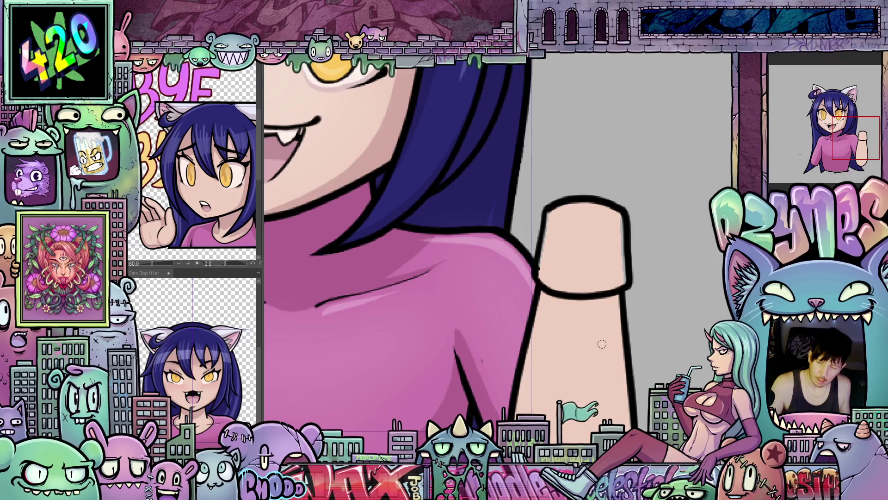
{"action": "left_click_drag", "start_coordinate": [602, 344], "coordinate": [611, 372]}
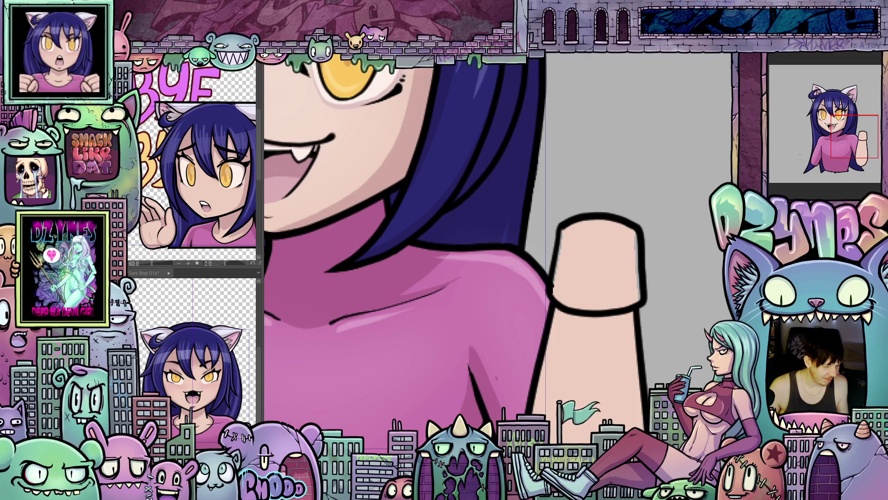
Fill the wristband cuff with the Fill tool, then recolour it light blue.
{"action": "key", "text": "g"}
{"action": "left_click", "coordinate": [612, 273]}
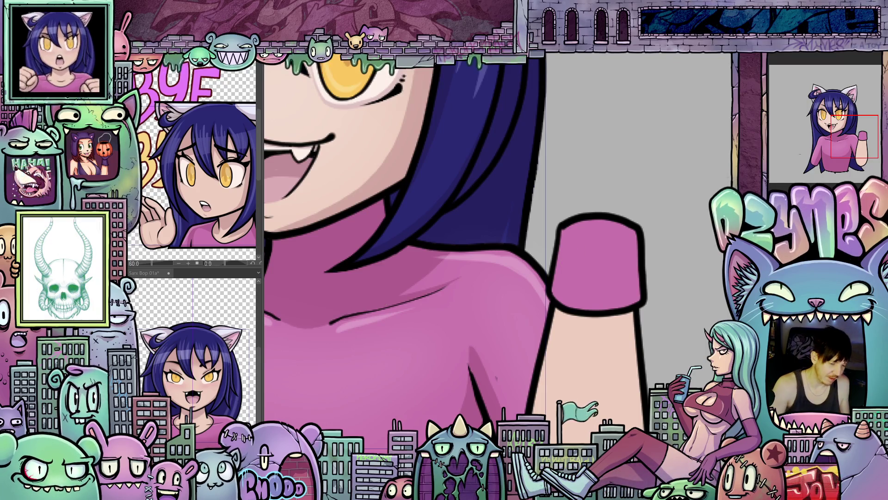
{"action": "key", "text": "g"}
{"action": "left_click", "coordinate": [602, 270]}
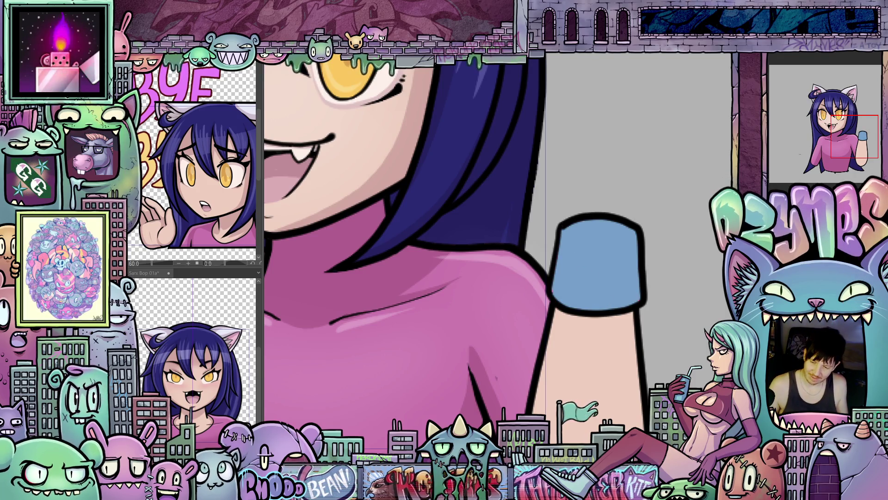
{"action": "left_click_drag", "start_coordinate": [601, 268], "coordinate": [611, 265]}
{"action": "scroll", "coordinate": [656, 369], "scroll_direction": "down", "scroll_amount": 2}
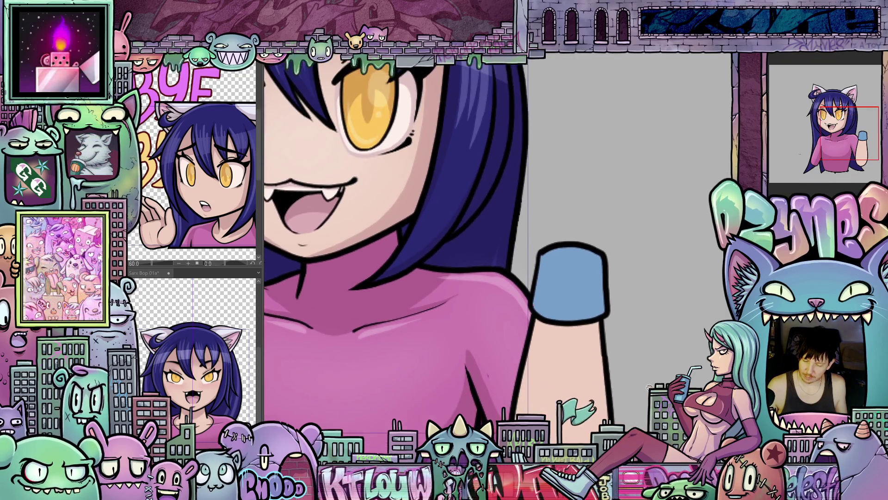
{"action": "left_click_drag", "start_coordinate": [656, 370], "coordinate": [650, 363]}
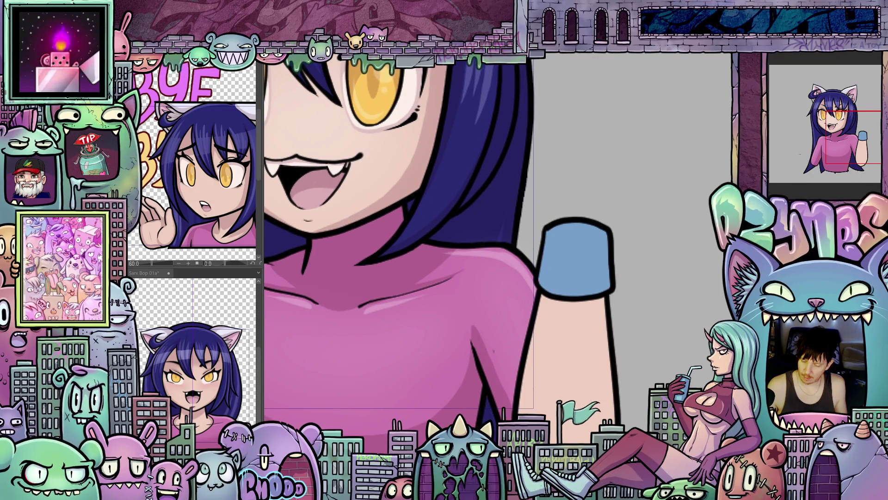
{"action": "scroll", "coordinate": [684, 326], "scroll_direction": "down", "scroll_amount": 3}
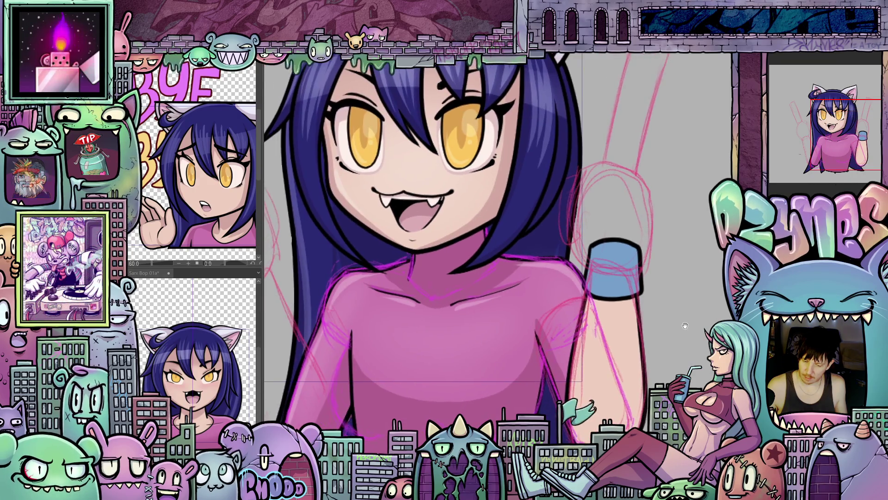
Reframe the whole character and pick a different blending mode from the Layer palette dropdown.
{"action": "left_click_drag", "start_coordinate": [685, 326], "coordinate": [665, 354]}
{"action": "scroll", "coordinate": [661, 334], "scroll_direction": "down", "scroll_amount": 2}
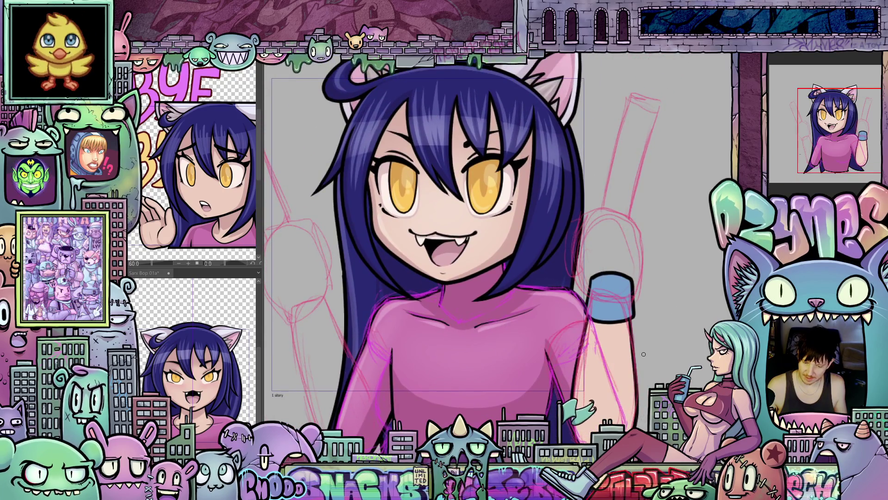
{"action": "left_click_drag", "start_coordinate": [643, 350], "coordinate": [627, 316]}
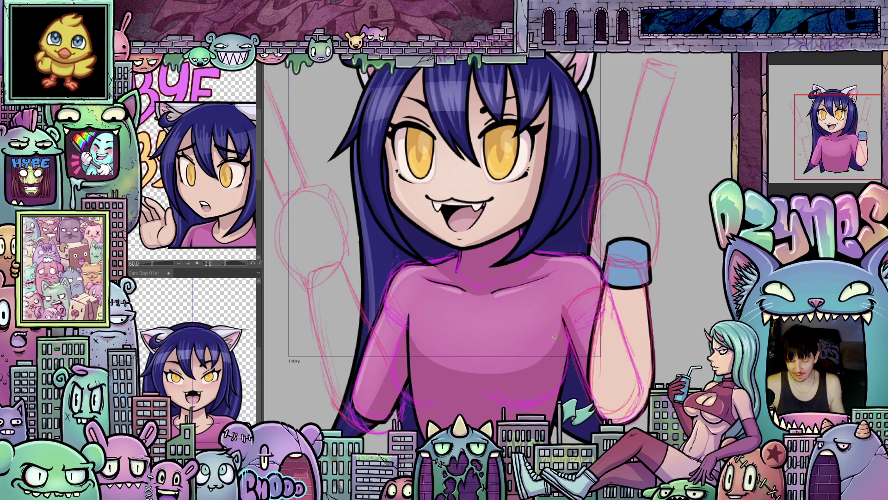
{"action": "left_click_drag", "start_coordinate": [492, 328], "coordinate": [540, 318]}
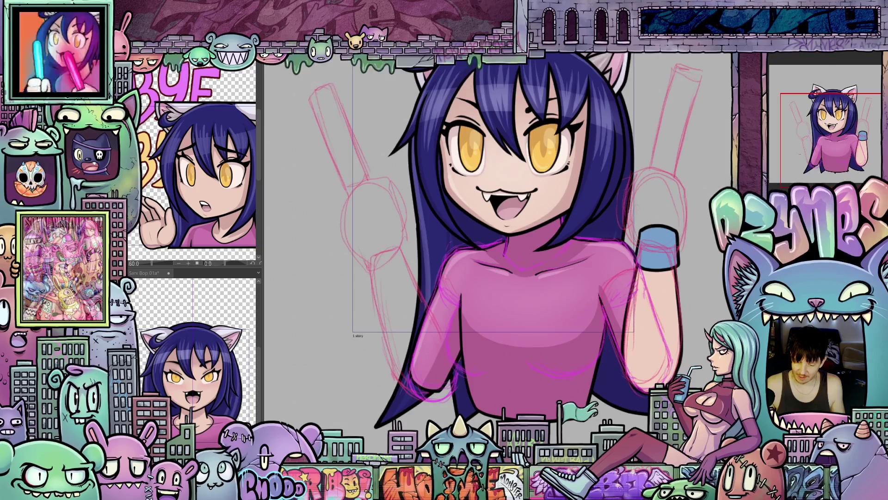
{"action": "left_click", "coordinate": [807, 59]}
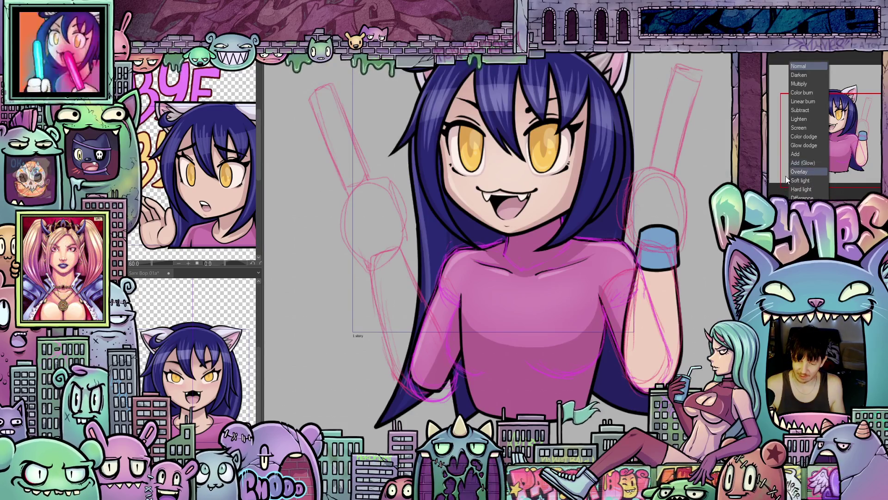
{"action": "left_click", "coordinate": [801, 85]}
{"action": "scroll", "coordinate": [467, 249], "scroll_direction": "up", "scroll_amount": 3}
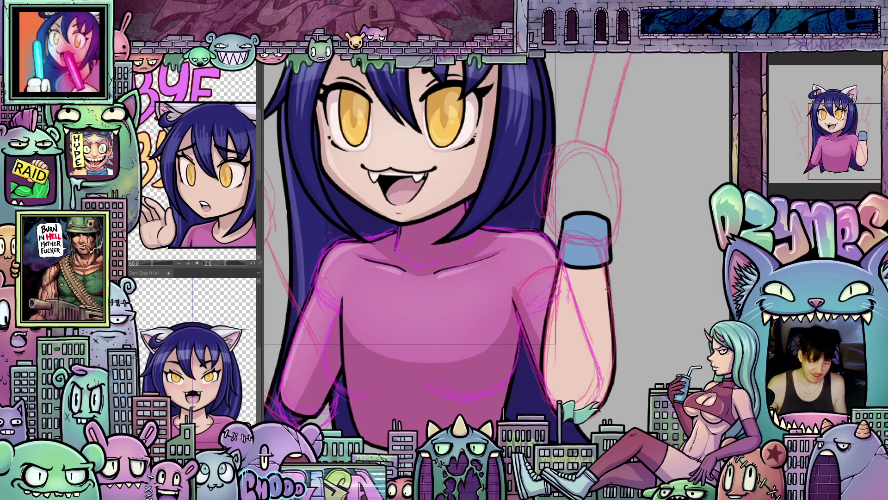
Bring the raised forearm into view and draw a thin line down it from the wrist.
{"action": "left_click_drag", "start_coordinate": [640, 348], "coordinate": [633, 323]}
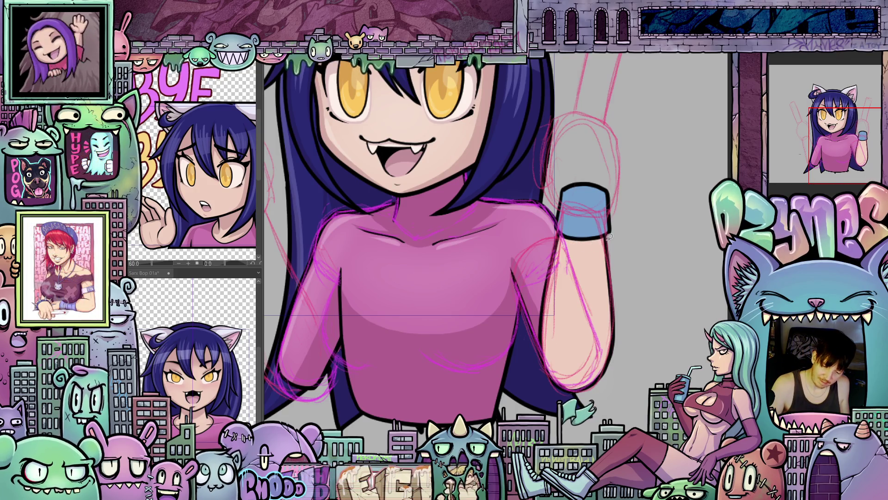
{"action": "left_click_drag", "start_coordinate": [569, 241], "coordinate": [557, 293]}
{"action": "scroll", "coordinate": [572, 355], "scroll_direction": "up", "scroll_amount": 2}
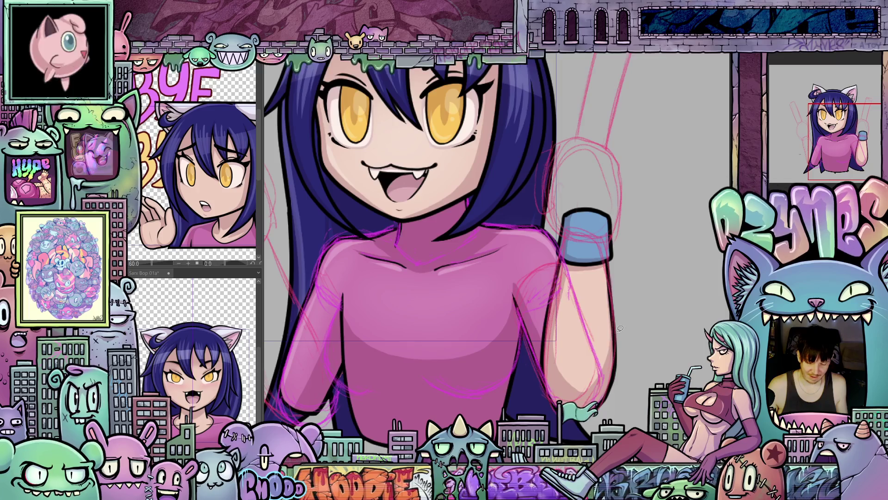
{"action": "scroll", "coordinate": [633, 300], "scroll_direction": "up", "scroll_amount": 1}
{"action": "scroll", "coordinate": [634, 305], "scroll_direction": "down", "scroll_amount": 2}
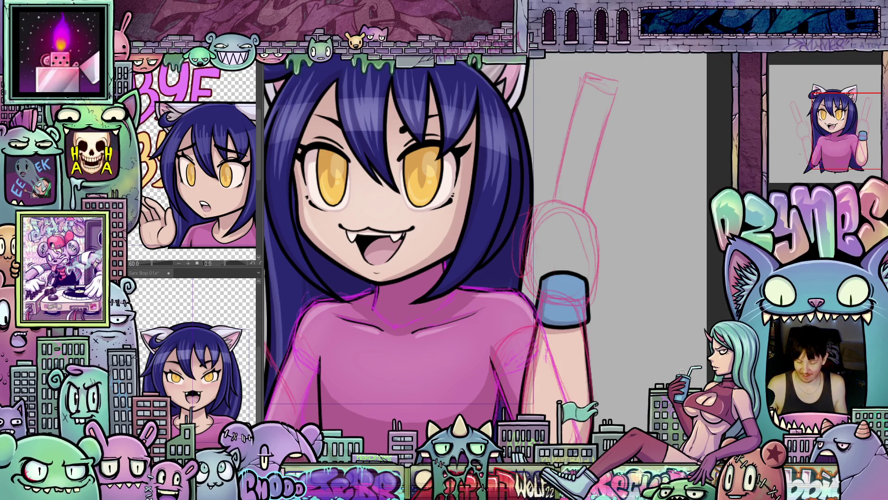
{"action": "scroll", "coordinate": [508, 232], "scroll_direction": "up", "scroll_amount": 2}
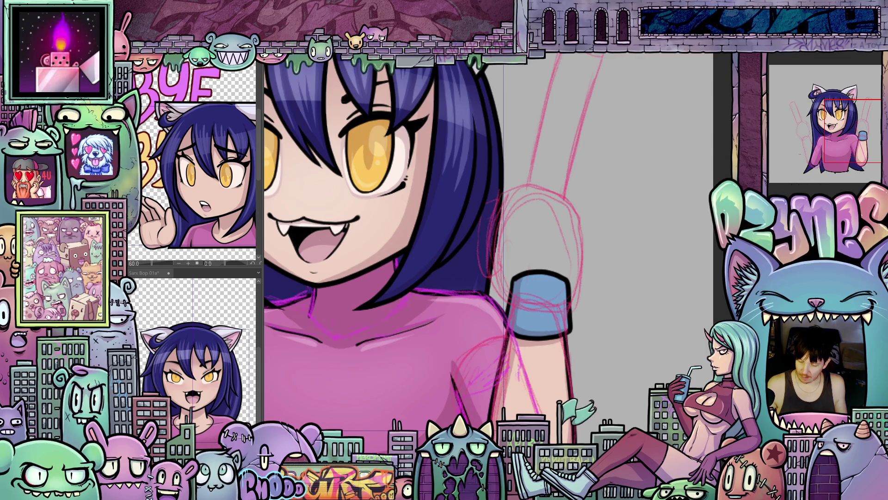
Add a pink sketch line along the right side of the fist above the wristband.
{"action": "scroll", "coordinate": [584, 297], "scroll_direction": "up", "scroll_amount": 1}
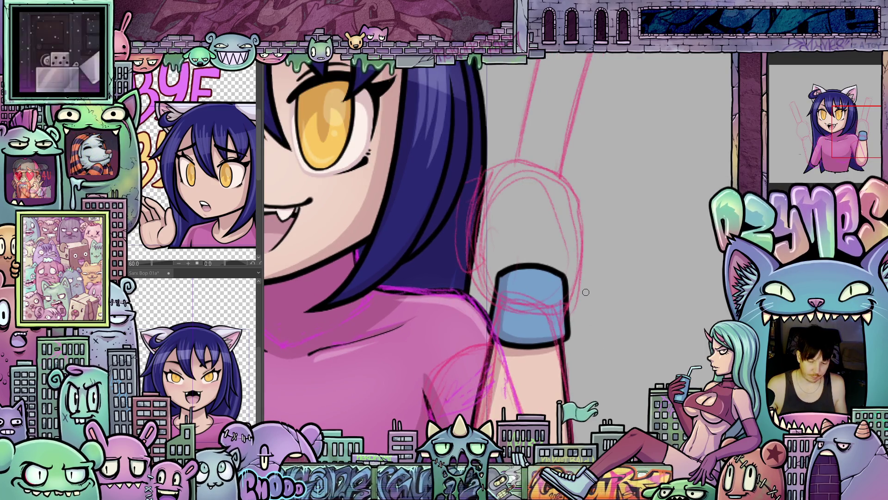
{"action": "left_click_drag", "start_coordinate": [579, 333], "coordinate": [616, 409]}
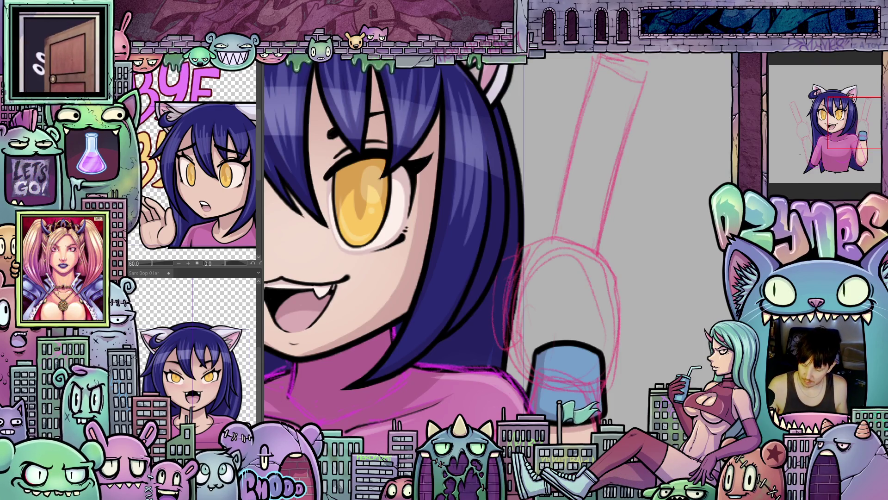
{"action": "scroll", "coordinate": [607, 351], "scroll_direction": "up", "scroll_amount": 2}
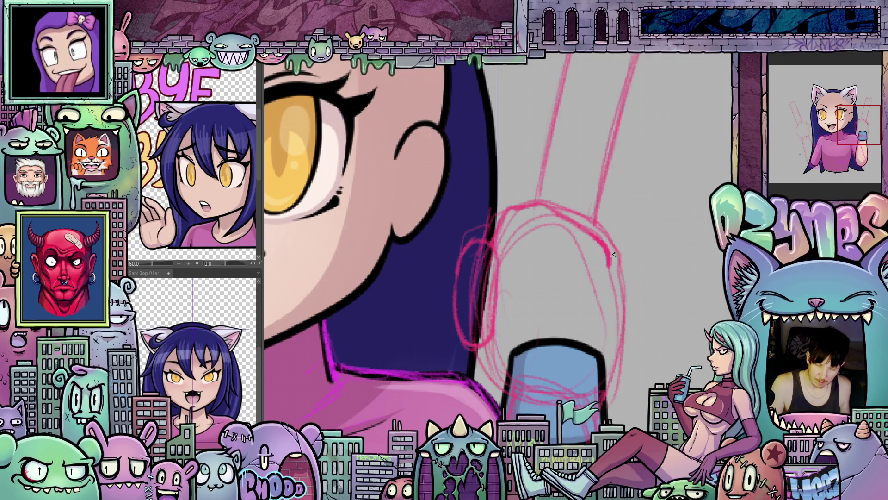
{"action": "mouse_move", "coordinate": [603, 241]}
{"action": "left_mouse_down"}
{"action": "mouse_move", "coordinate": [615, 280]}
{"action": "mouse_move", "coordinate": [613, 337]}
{"action": "left_mouse_up"}
Rotate the canvas view through several angles around the raised hand.
{"action": "mouse_move", "coordinate": [555, 324]}
{"action": "left_mouse_down"}
{"action": "mouse_move", "coordinate": [483, 245]}
{"action": "mouse_move", "coordinate": [501, 185]}
{"action": "mouse_move", "coordinate": [507, 254]}
{"action": "left_mouse_up"}
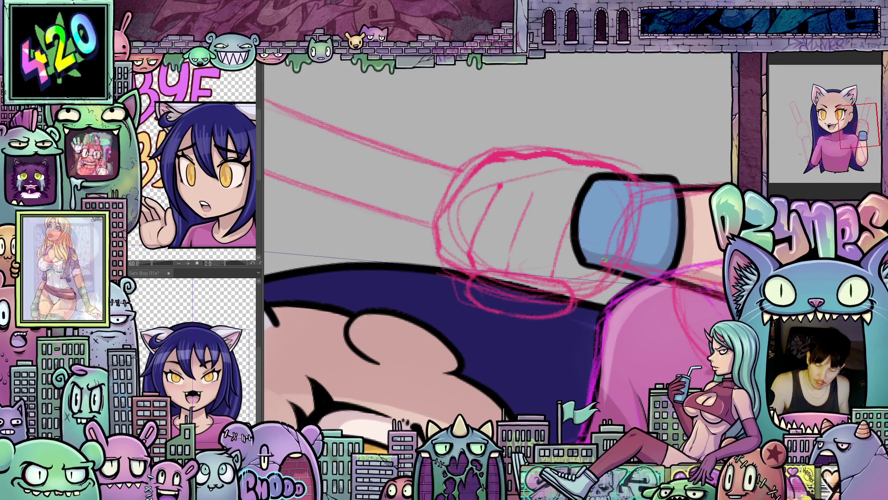
{"action": "mouse_move", "coordinate": [604, 260]}
{"action": "left_mouse_down"}
{"action": "mouse_move", "coordinate": [549, 413]}
{"action": "mouse_move", "coordinate": [500, 345]}
{"action": "left_mouse_up"}
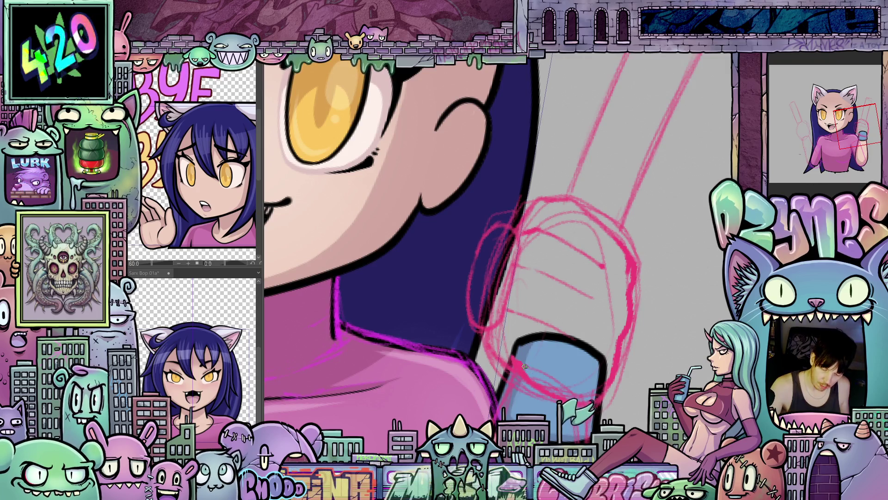
{"action": "mouse_move", "coordinate": [532, 370]}
{"action": "left_mouse_down"}
{"action": "mouse_move", "coordinate": [662, 309]}
{"action": "mouse_move", "coordinate": [583, 344]}
{"action": "left_mouse_up"}
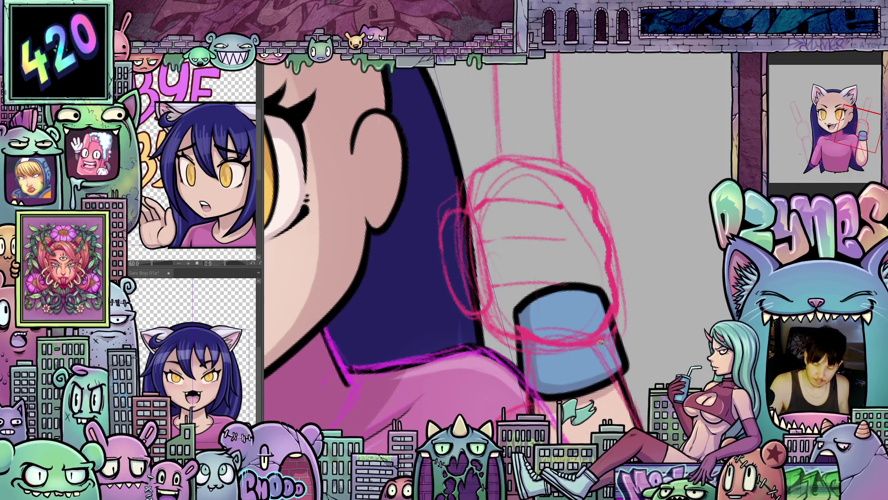
{"action": "left_click_drag", "start_coordinate": [620, 288], "coordinate": [483, 203]}
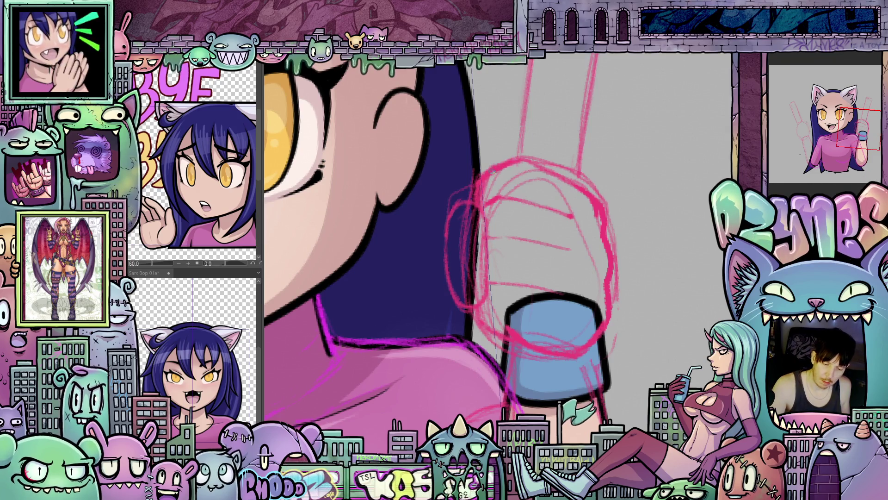
{"action": "left_click_drag", "start_coordinate": [513, 166], "coordinate": [504, 224]}
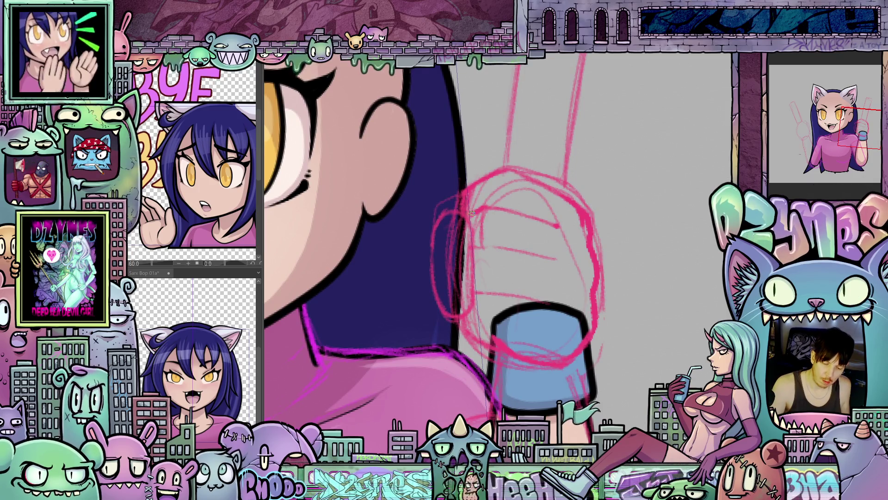
{"action": "left_click_drag", "start_coordinate": [540, 200], "coordinate": [667, 243]}
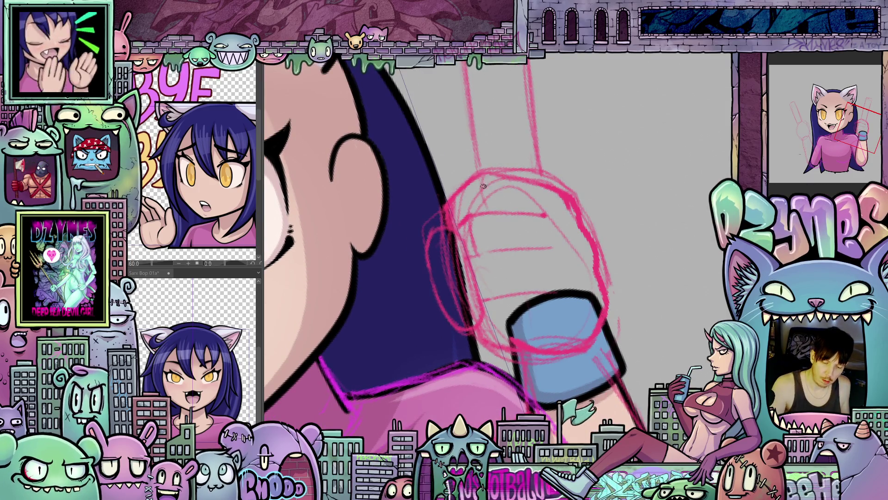
{"action": "mouse_move", "coordinate": [488, 218]}
{"action": "left_mouse_down"}
{"action": "mouse_move", "coordinate": [505, 286]}
{"action": "mouse_move", "coordinate": [468, 253]}
{"action": "left_mouse_up"}
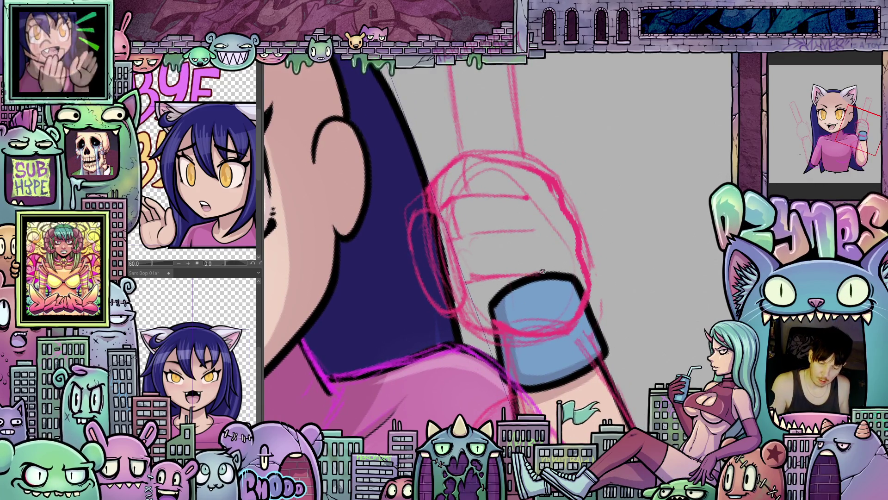
{"action": "left_click_drag", "start_coordinate": [574, 320], "coordinate": [547, 305]}
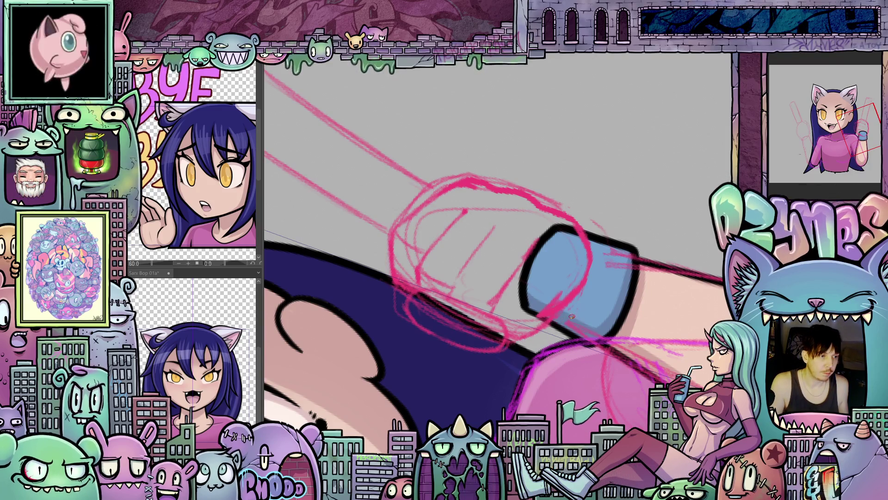
Tilt the view and add a short sketch stroke to the raised hand.
{"action": "left_click_drag", "start_coordinate": [584, 290], "coordinate": [602, 307]}
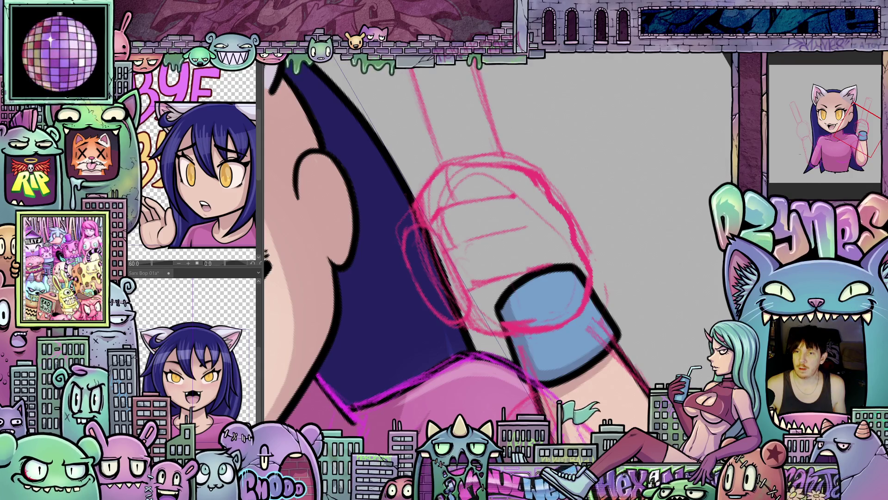
{"action": "scroll", "coordinate": [608, 243], "scroll_direction": "down", "scroll_amount": 3}
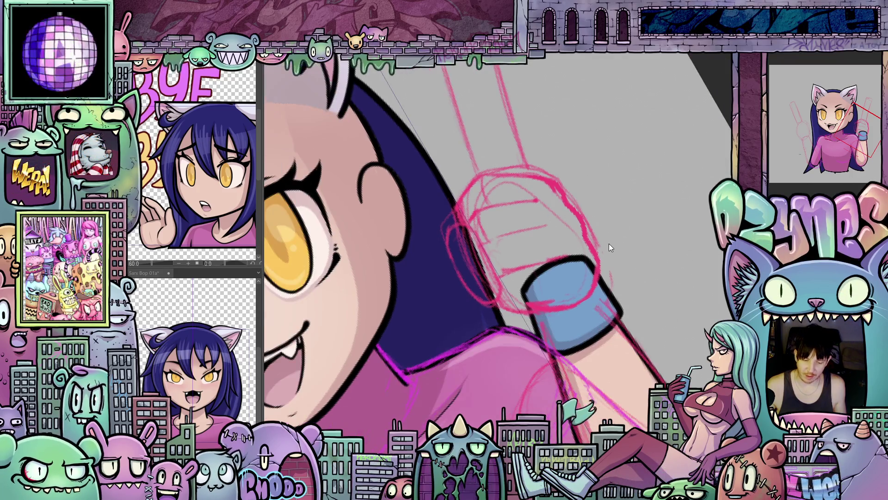
{"action": "scroll", "coordinate": [620, 242], "scroll_direction": "up", "scroll_amount": 3}
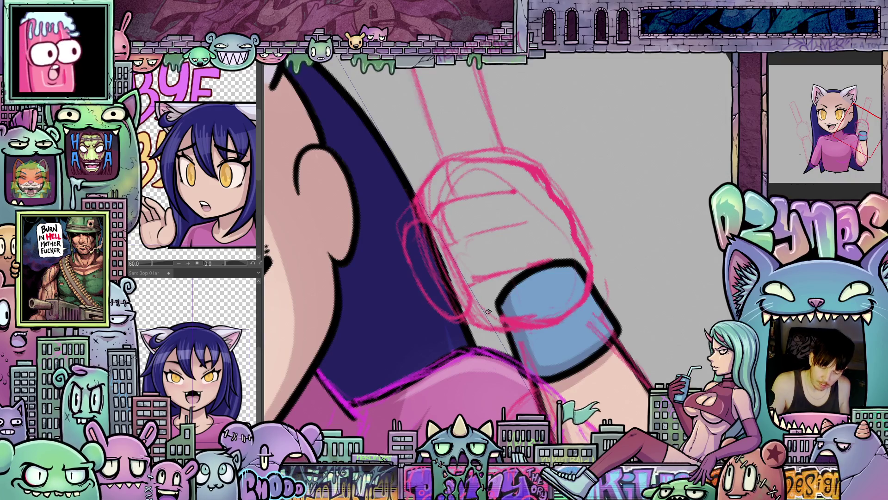
{"action": "left_click_drag", "start_coordinate": [481, 312], "coordinate": [478, 296]}
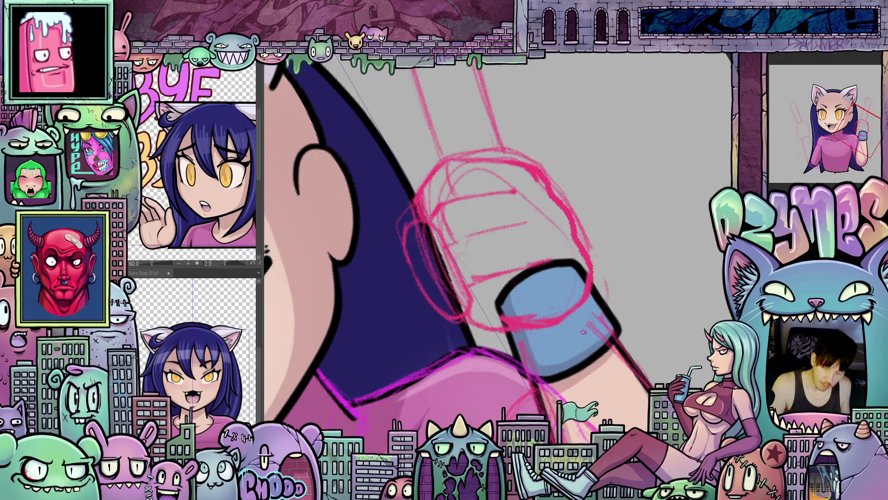
Rotate and pan the canvas back and forth to study the arm, hand and eye.
{"action": "key", "text": "minus"}
{"action": "key", "text": "minus"}
{"action": "key", "text": "minus"}
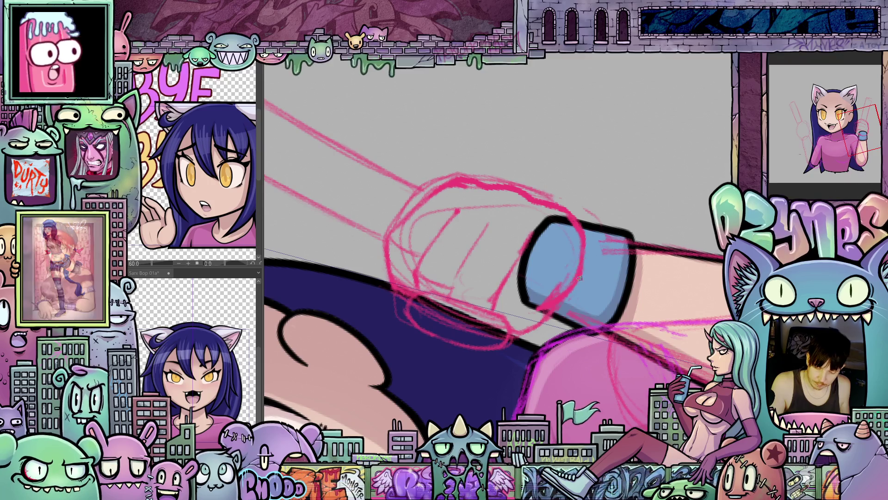
{"action": "key", "text": "asciicircum"}
{"action": "key", "text": "asciicircum"}
{"action": "key", "text": "asciicircum"}
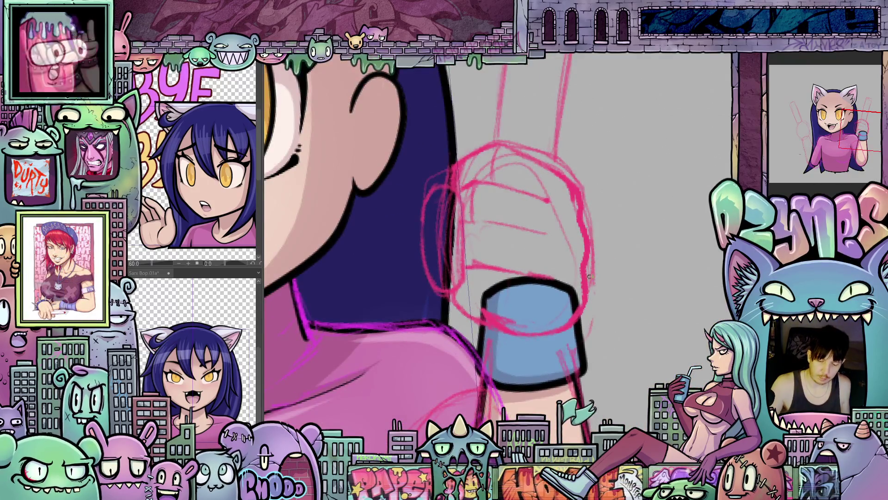
{"action": "key", "text": "minus"}
{"action": "key", "text": "minus"}
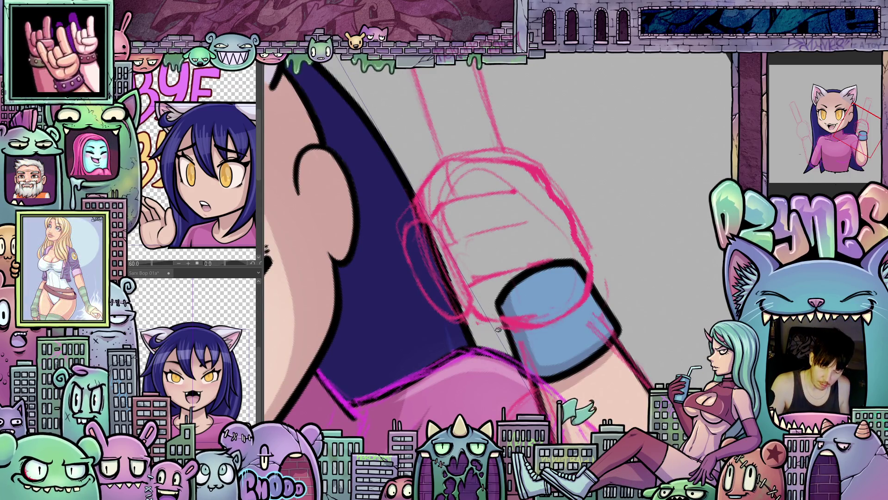
{"action": "key", "text": "asciicircum"}
{"action": "key", "text": "asciicircum"}
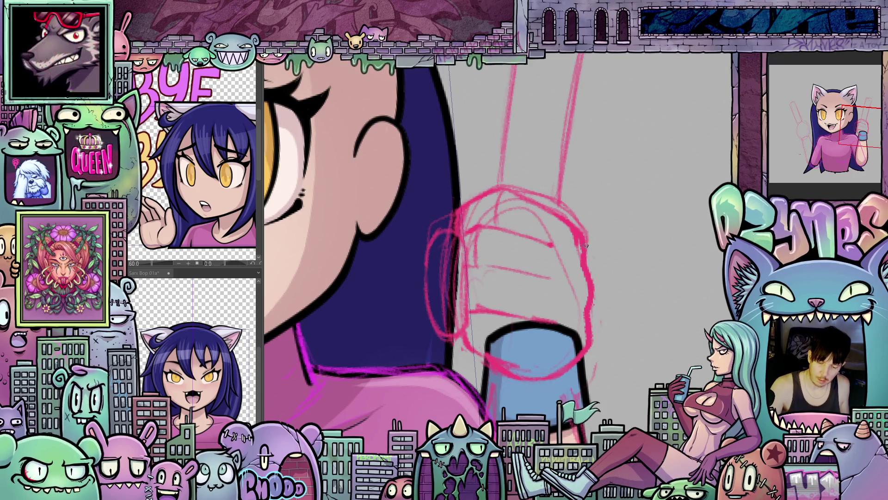
{"action": "left_click_drag", "start_coordinate": [637, 293], "coordinate": [437, 246]}
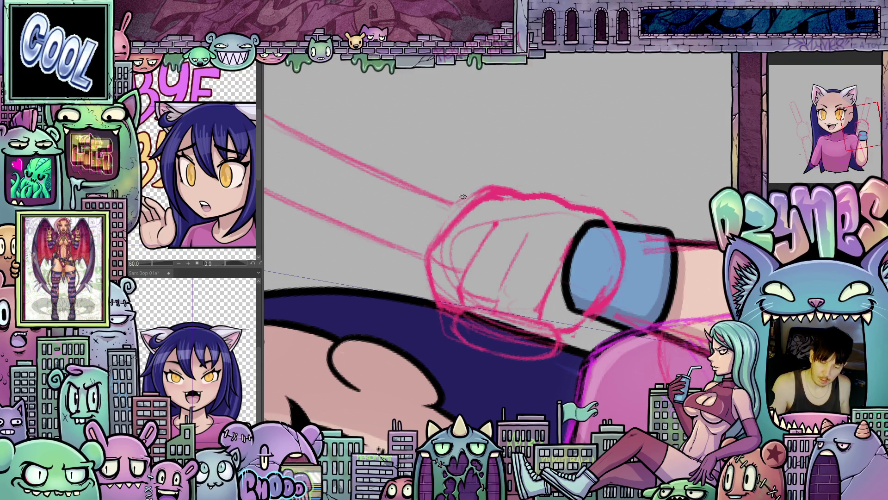
{"action": "left_click_drag", "start_coordinate": [495, 179], "coordinate": [508, 204]}
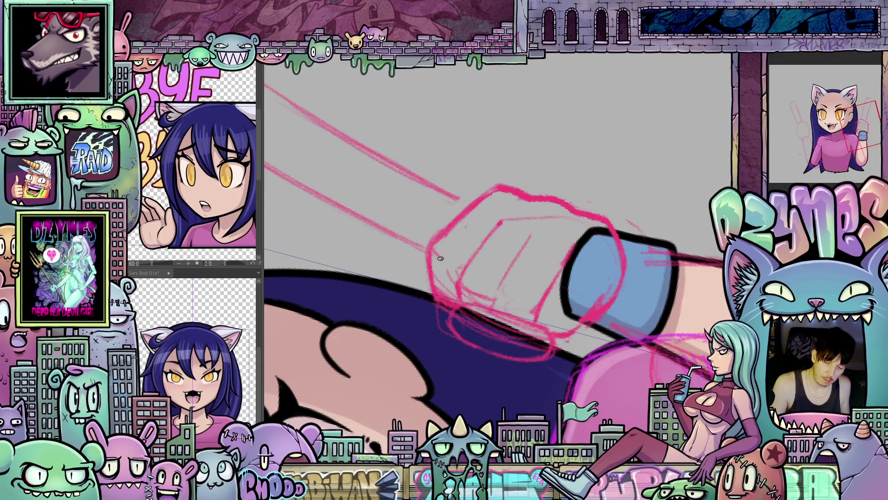
{"action": "mouse_move", "coordinate": [541, 284]}
{"action": "left_mouse_down"}
{"action": "mouse_move", "coordinate": [622, 347]}
{"action": "mouse_move", "coordinate": [616, 341]}
{"action": "left_mouse_up"}
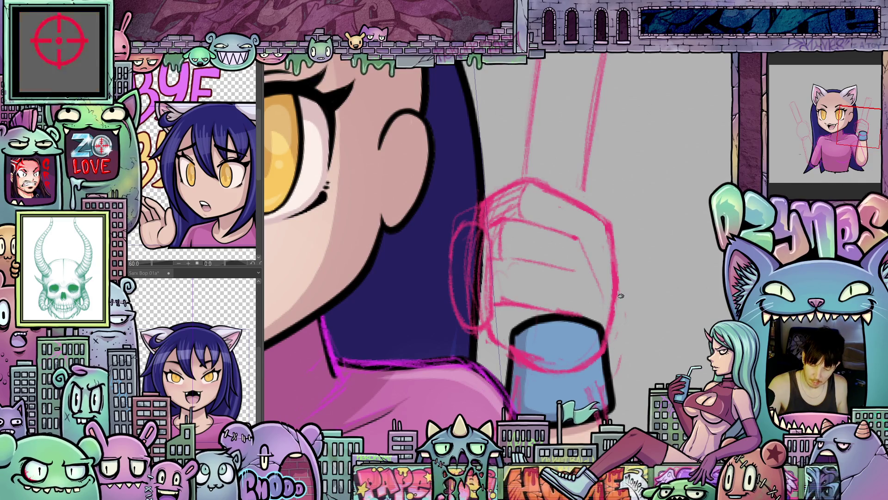
{"action": "left_click_drag", "start_coordinate": [611, 325], "coordinate": [627, 281]}
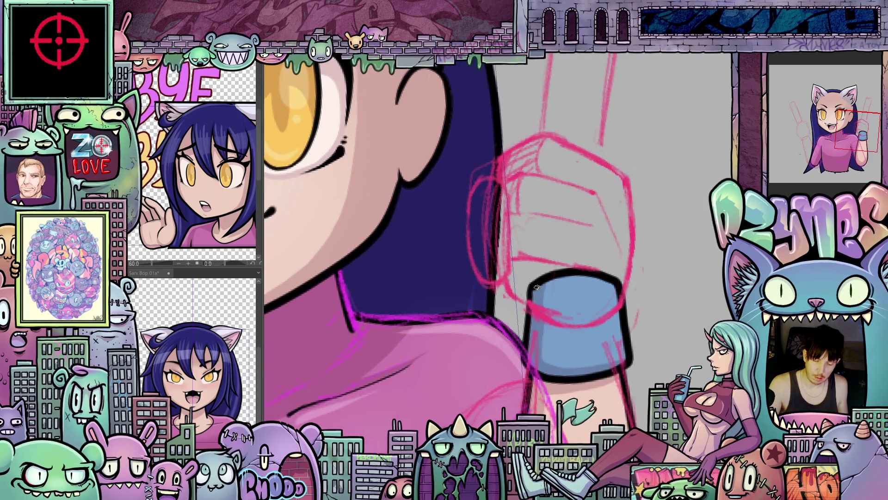
{"action": "left_click_drag", "start_coordinate": [528, 296], "coordinate": [503, 271]}
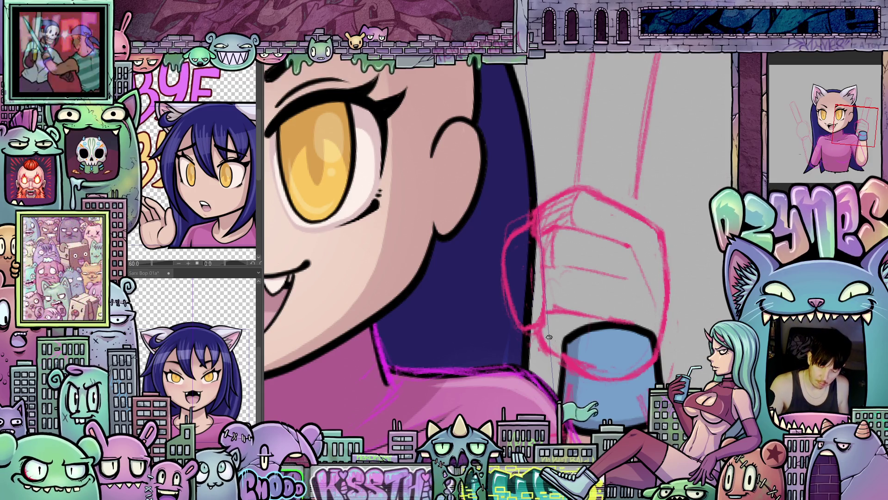
{"action": "mouse_move", "coordinate": [624, 363]}
{"action": "left_mouse_down"}
{"action": "mouse_move", "coordinate": [697, 318]}
{"action": "mouse_move", "coordinate": [627, 342]}
{"action": "left_mouse_up"}
Erase the stray hatch strokes on the fist sketch.
{"action": "scroll", "coordinate": [698, 318], "scroll_direction": "down", "scroll_amount": 6}
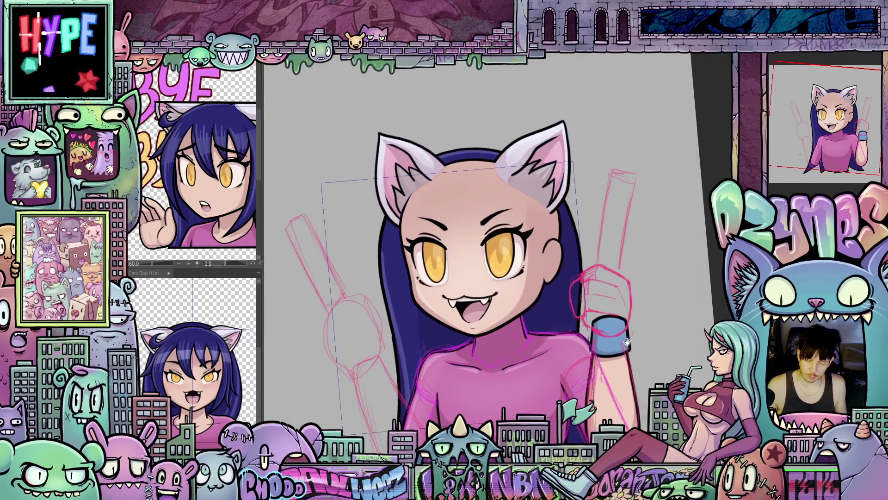
{"action": "scroll", "coordinate": [648, 329], "scroll_direction": "up", "scroll_amount": 5}
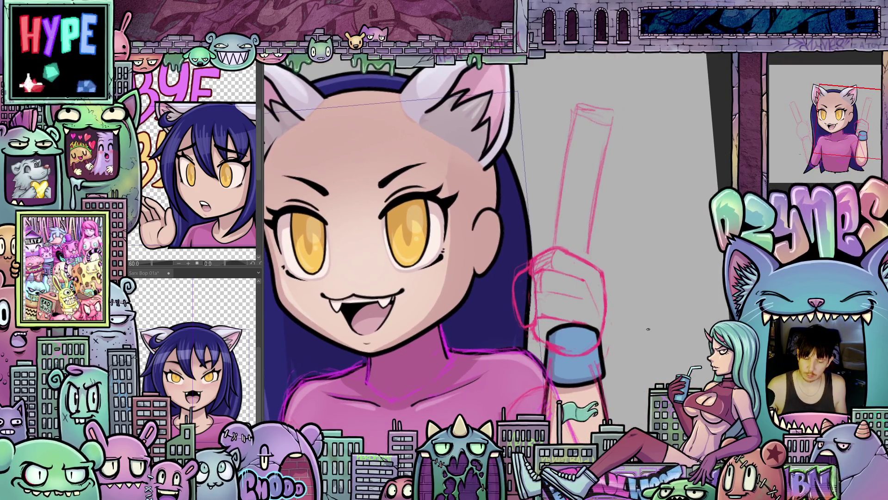
{"action": "scroll", "coordinate": [648, 329], "scroll_direction": "up", "scroll_amount": 2}
{"action": "scroll", "coordinate": [512, 314], "scroll_direction": "up", "scroll_amount": 2}
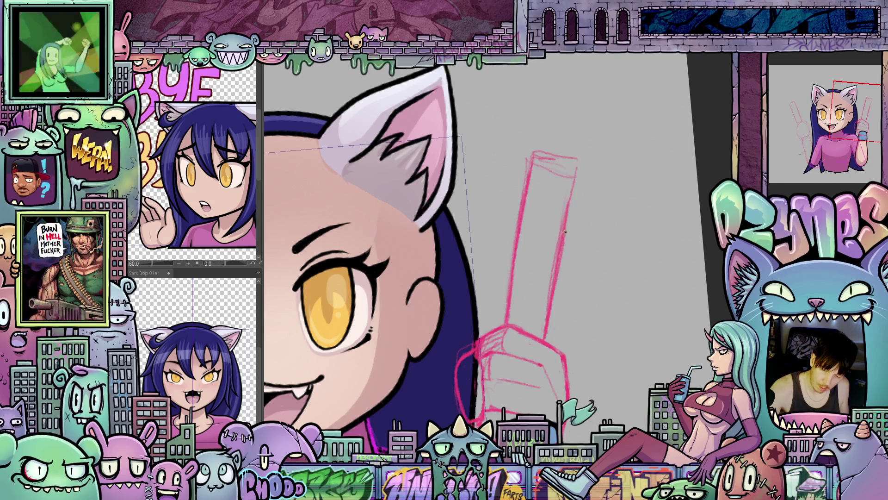
{"action": "mouse_move", "coordinate": [567, 192]}
{"action": "left_mouse_down"}
{"action": "mouse_move", "coordinate": [513, 185]}
{"action": "mouse_move", "coordinate": [455, 195]}
{"action": "left_mouse_up"}
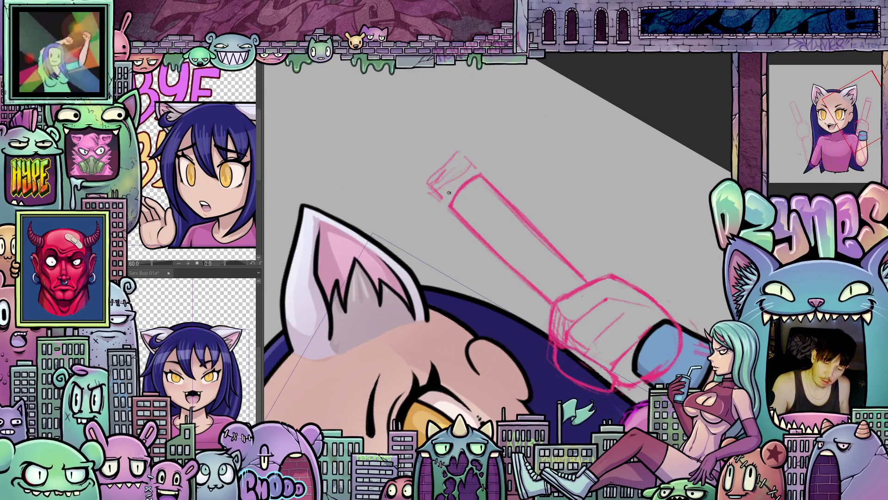
{"action": "left_click_drag", "start_coordinate": [433, 204], "coordinate": [427, 189]}
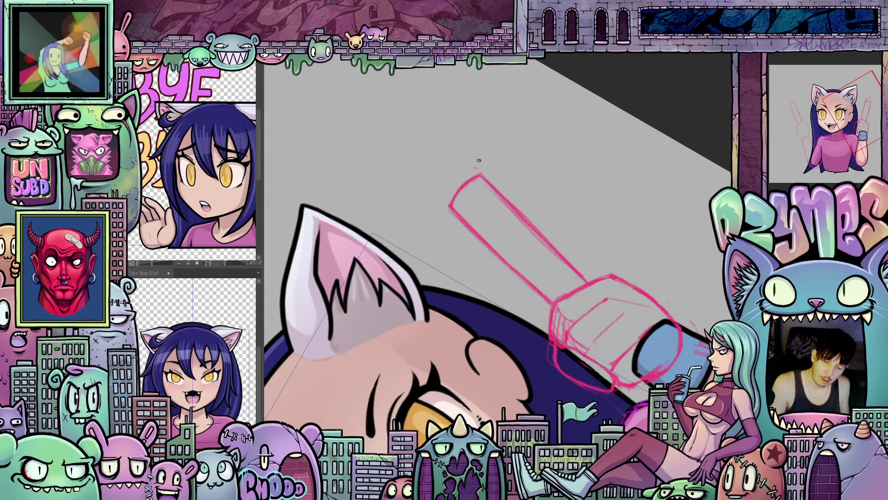
{"action": "mouse_move", "coordinate": [617, 192]}
{"action": "left_mouse_down"}
{"action": "mouse_move", "coordinate": [605, 277]}
{"action": "mouse_move", "coordinate": [641, 372]}
{"action": "mouse_move", "coordinate": [671, 339]}
{"action": "mouse_move", "coordinate": [643, 337]}
{"action": "mouse_move", "coordinate": [650, 310]}
{"action": "mouse_move", "coordinate": [680, 297]}
{"action": "left_mouse_up"}
Turn the view through several angles until the eye and hand stand upright.
{"action": "scroll", "coordinate": [680, 298], "scroll_direction": "up", "scroll_amount": 4}
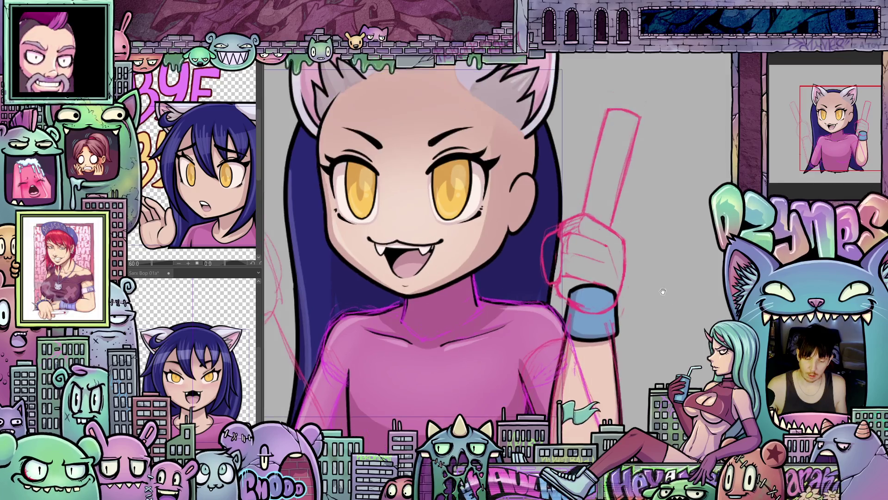
{"action": "scroll", "coordinate": [609, 294], "scroll_direction": "up", "scroll_amount": 3}
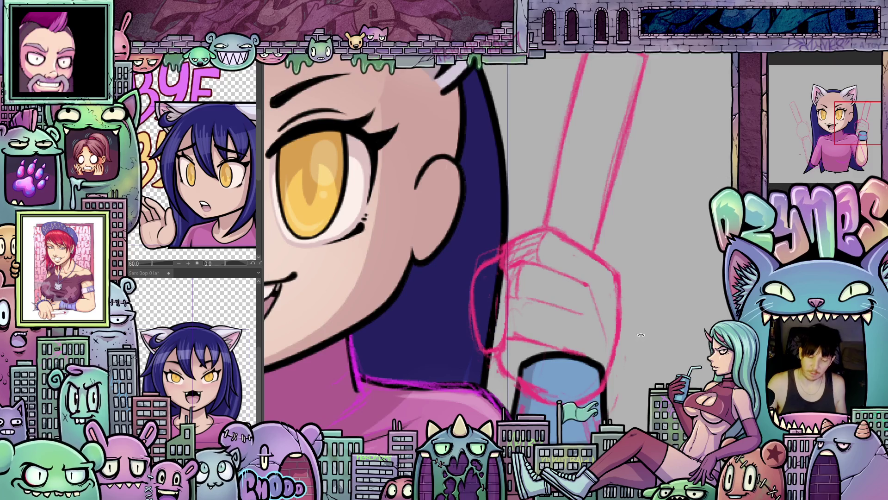
{"action": "left_click_drag", "start_coordinate": [641, 334], "coordinate": [497, 213]}
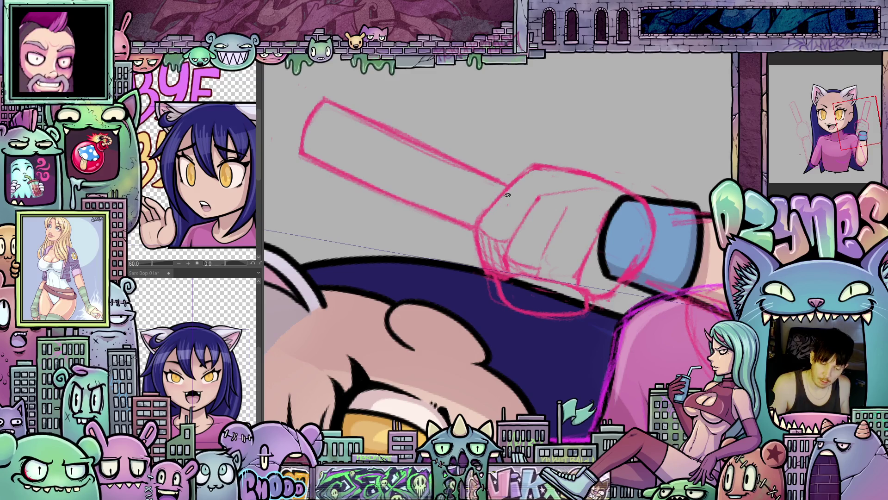
{"action": "left_click_drag", "start_coordinate": [588, 188], "coordinate": [598, 273]}
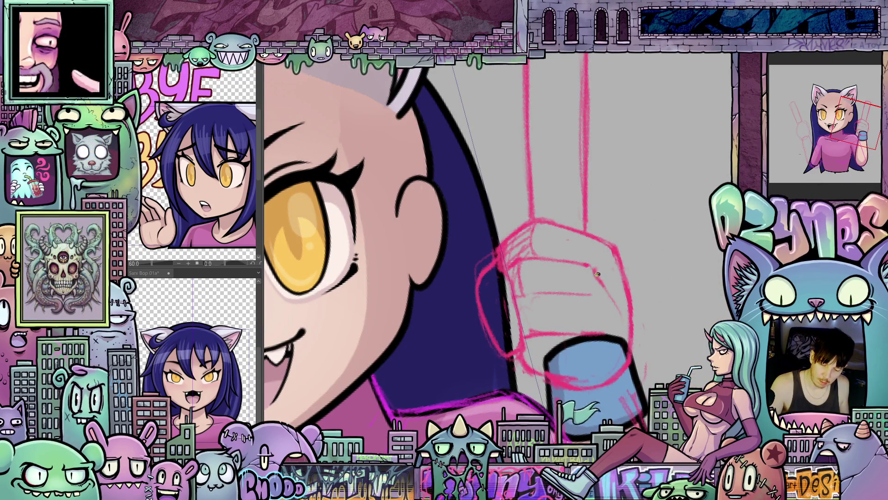
{"action": "left_click_drag", "start_coordinate": [612, 306], "coordinate": [578, 224]}
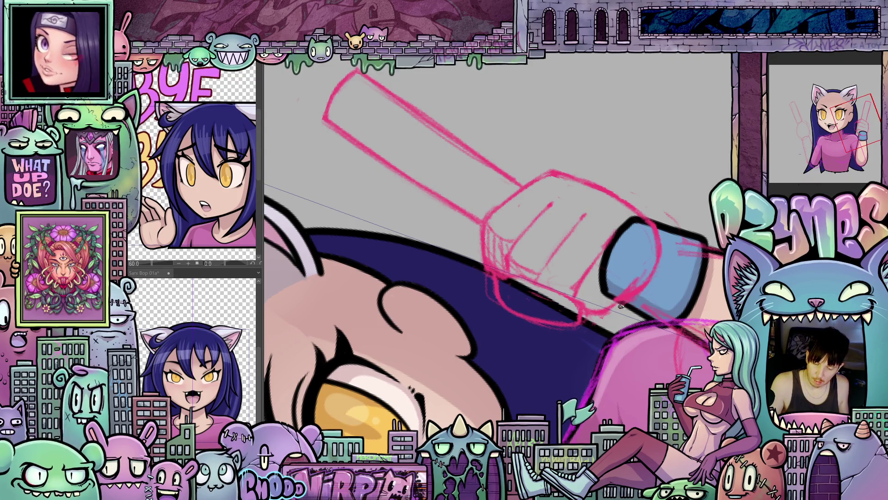
{"action": "mouse_move", "coordinate": [621, 306]}
{"action": "left_mouse_down"}
{"action": "mouse_move", "coordinate": [508, 267]}
{"action": "mouse_move", "coordinate": [548, 279]}
{"action": "mouse_move", "coordinate": [656, 351]}
{"action": "mouse_move", "coordinate": [680, 277]}
{"action": "left_mouse_up"}
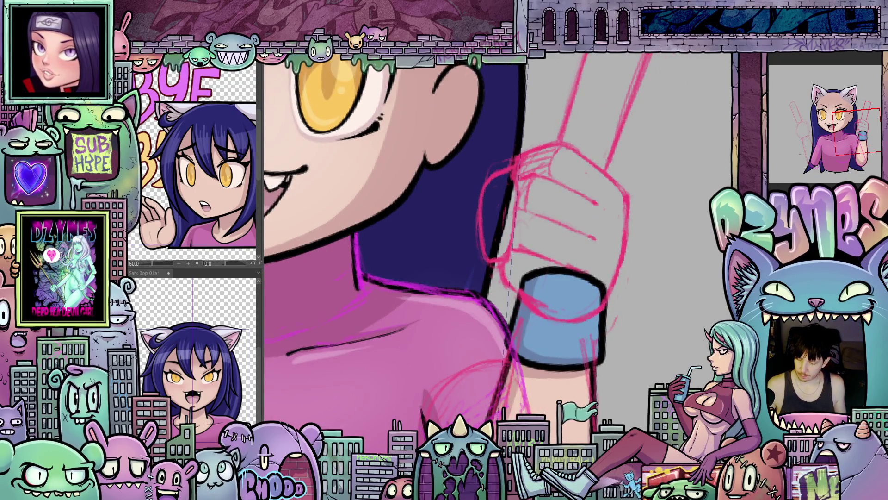
{"action": "scroll", "coordinate": [665, 359], "scroll_direction": "down", "scroll_amount": 2}
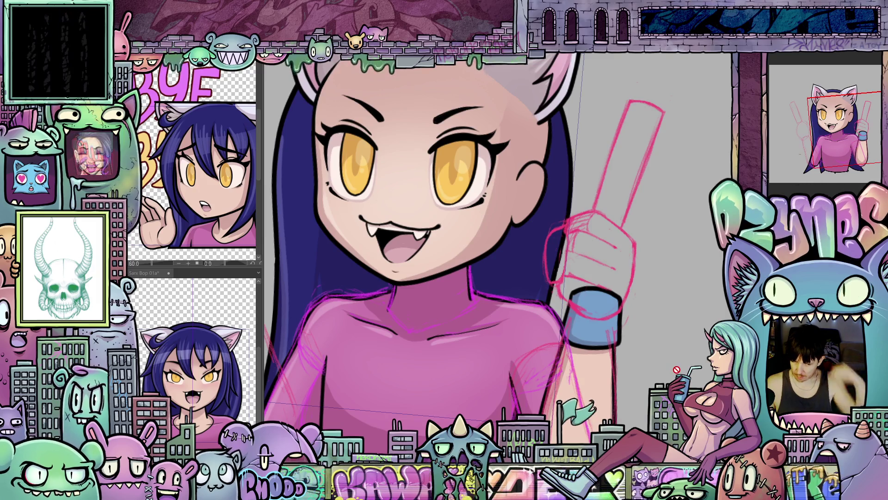
{"action": "key", "text": "ctrl+0"}
{"action": "scroll", "coordinate": [497, 250], "scroll_direction": "up", "scroll_amount": 3}
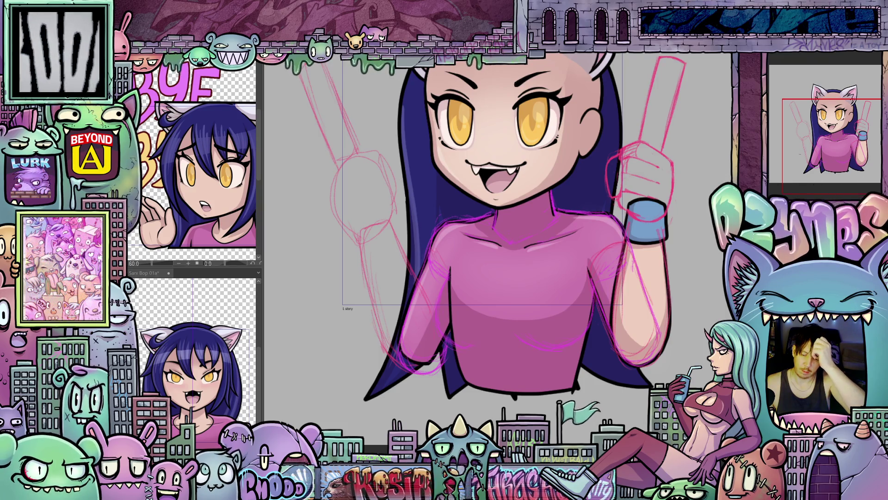
{"action": "left_click", "coordinate": [808, 67]}
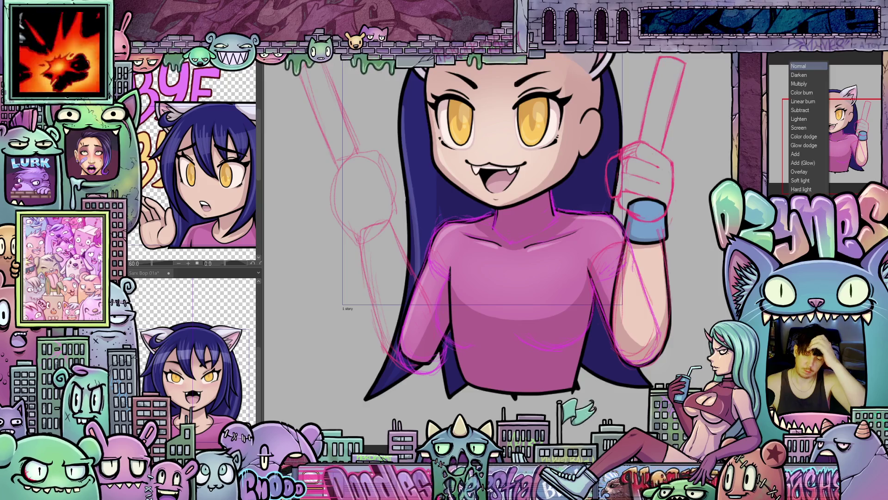
{"action": "left_click", "coordinate": [790, 119]}
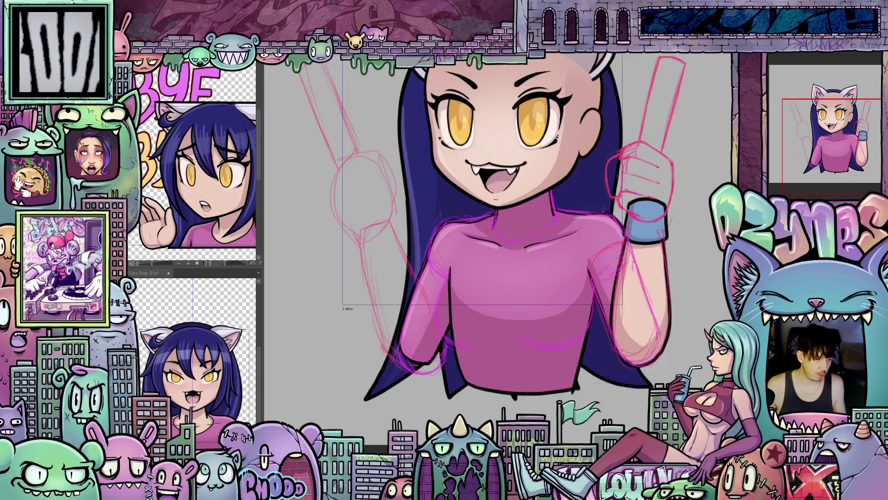
{"action": "mouse_move", "coordinate": [635, 246]}
{"action": "left_mouse_down"}
{"action": "mouse_move", "coordinate": [589, 358]}
{"action": "mouse_move", "coordinate": [547, 347]}
{"action": "mouse_move", "coordinate": [521, 246]}
{"action": "left_mouse_up"}
{"action": "scroll", "coordinate": [521, 245], "scroll_direction": "up", "scroll_amount": 3}
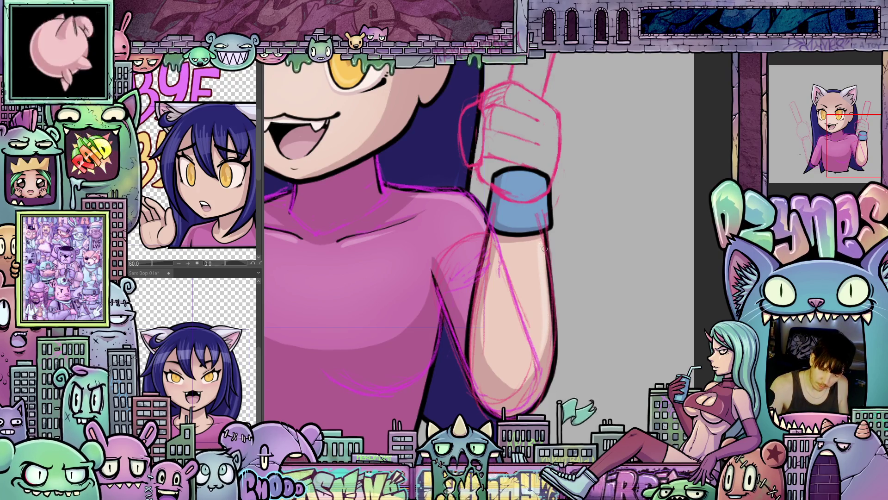
{"action": "left_click_drag", "start_coordinate": [544, 248], "coordinate": [562, 398]}
{"action": "left_click_drag", "start_coordinate": [561, 269], "coordinate": [561, 297]}
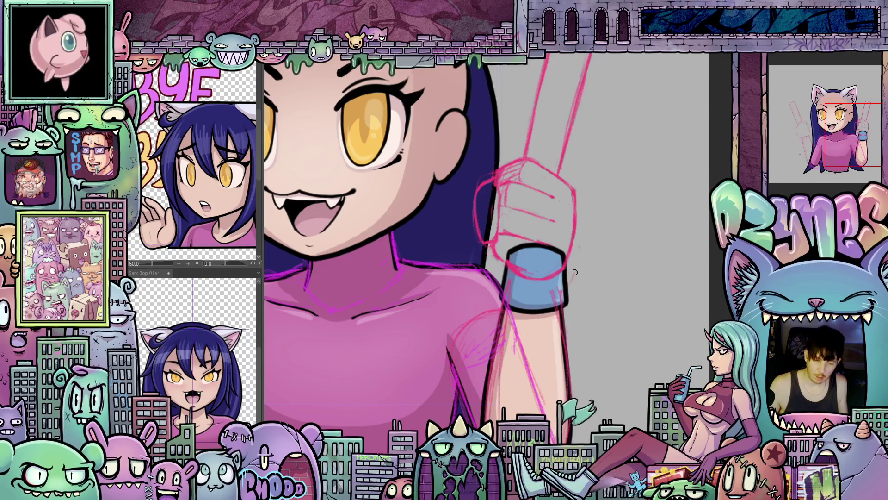
{"action": "scroll", "coordinate": [575, 272], "scroll_direction": "down", "scroll_amount": 5}
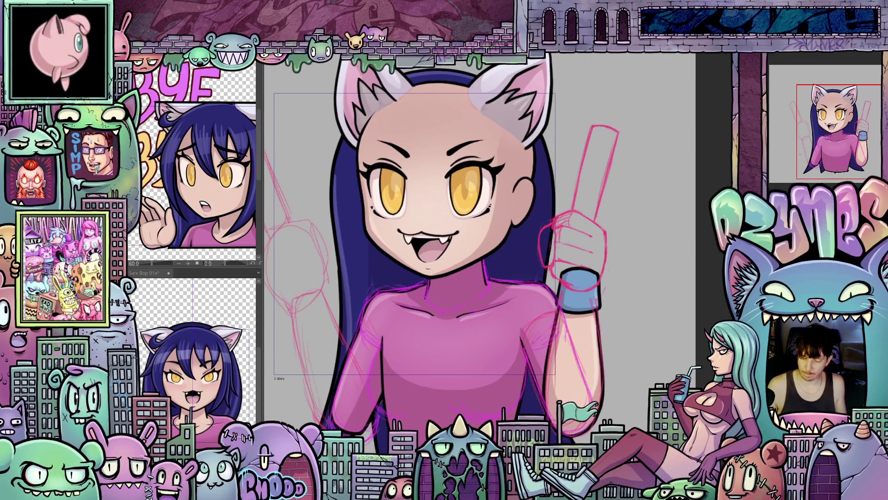
{"action": "left_click_drag", "start_coordinate": [573, 273], "coordinate": [555, 292]}
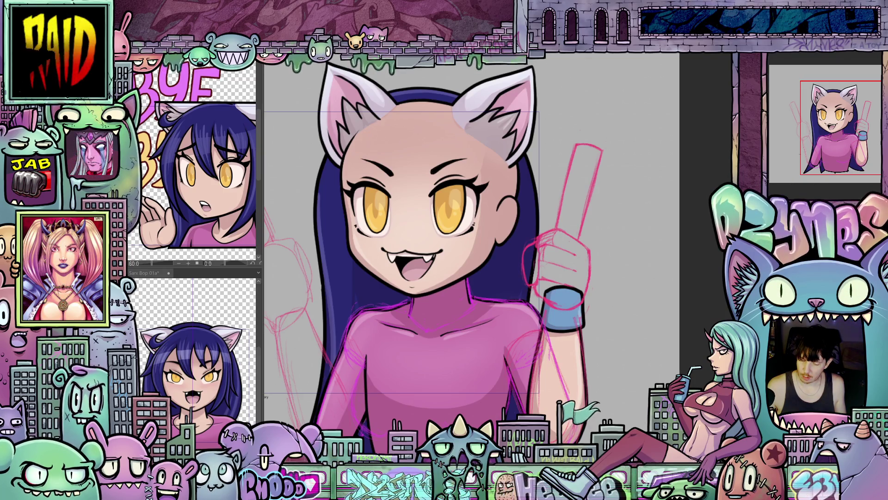
{"action": "right_click", "coordinate": [778, 133]}
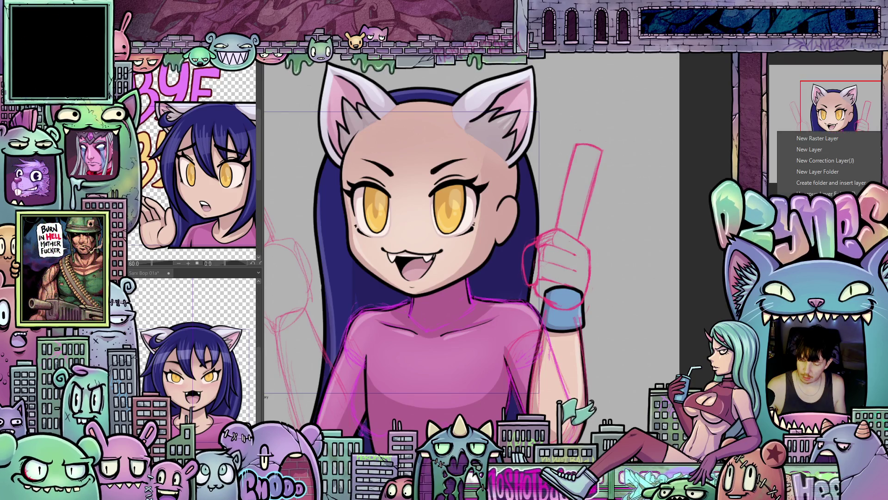
{"action": "key", "text": "Escape"}
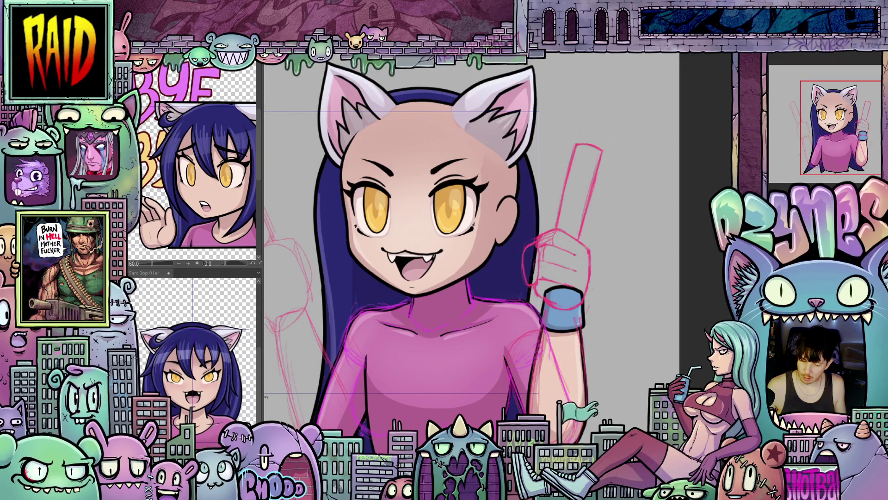
{"action": "right_click", "coordinate": [779, 133]}
{"action": "key", "text": "Escape"}
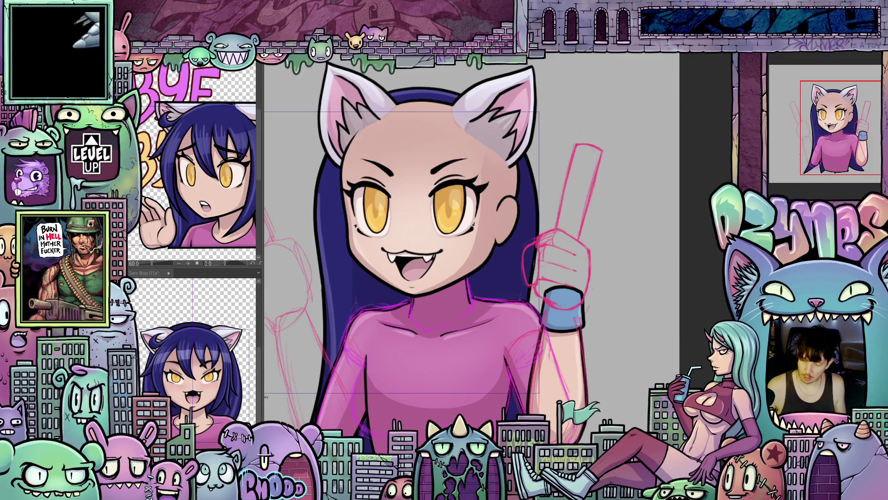
{"action": "scroll", "coordinate": [679, 324], "scroll_direction": "down", "scroll_amount": 2}
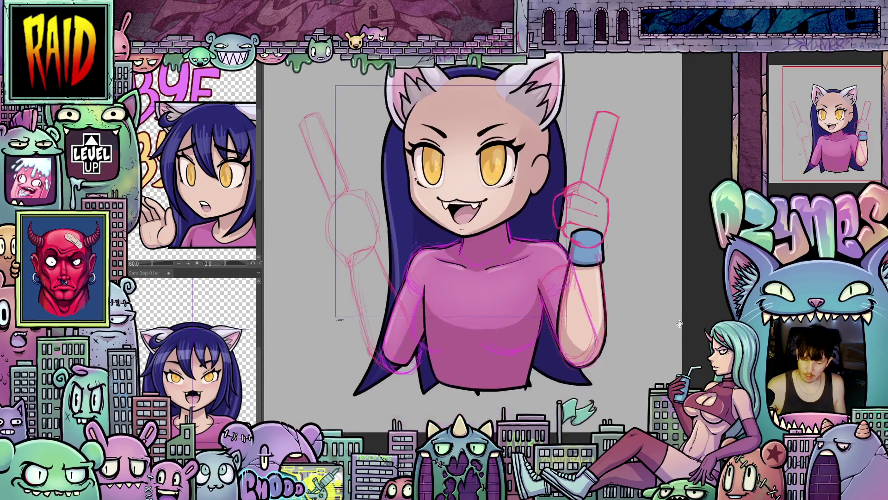
{"action": "left_click_drag", "start_coordinate": [679, 324], "coordinate": [681, 324]}
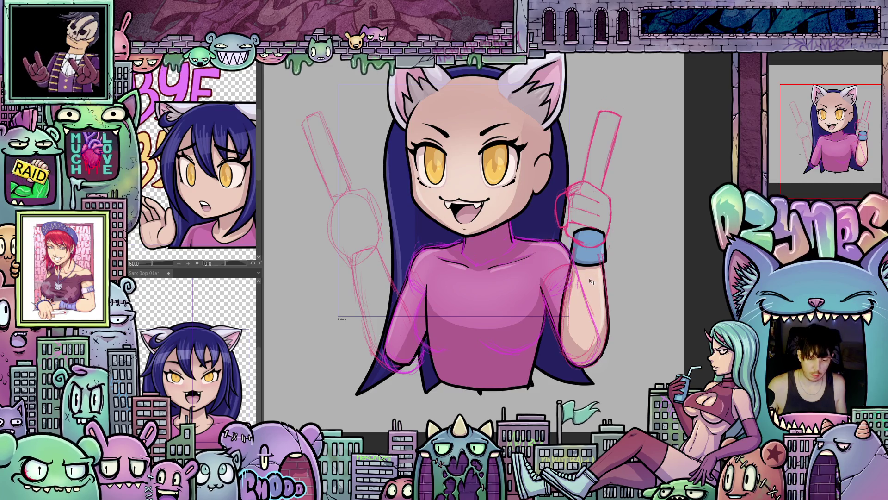
Paste the copied raised arm and flip it horizontally.
{"action": "key", "text": "ctrl+v"}
{"action": "left_click", "coordinate": [138, 65]}
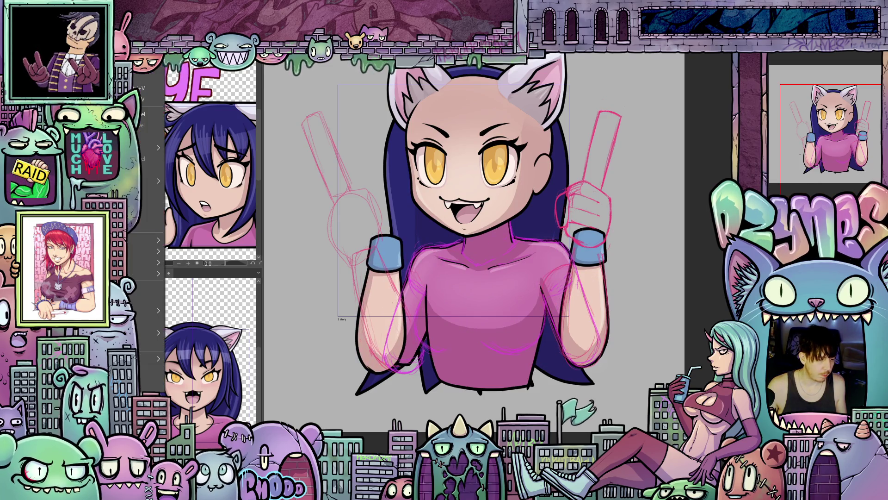
{"action": "mouse_move", "coordinate": [148, 262]}
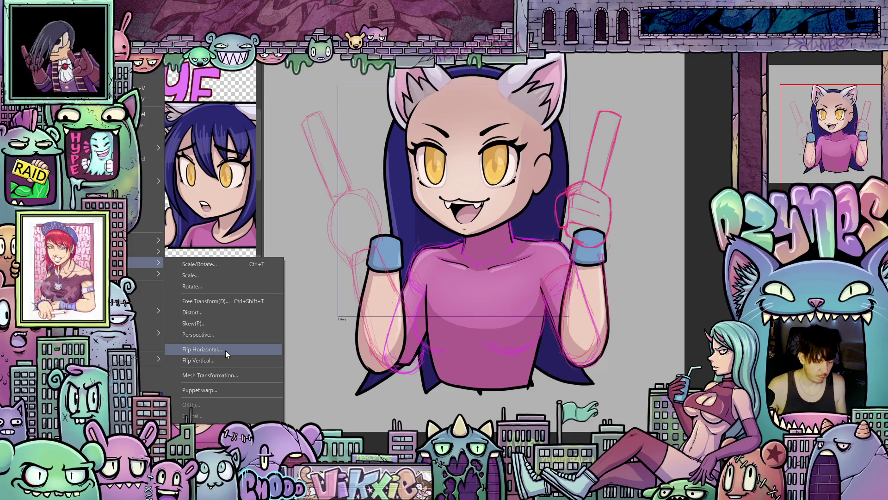
{"action": "left_click", "coordinate": [225, 349]}
Move and rotate the mirrored arm into a raised pose, then apply the transformation.
{"action": "left_click_drag", "start_coordinate": [396, 344], "coordinate": [399, 338]}
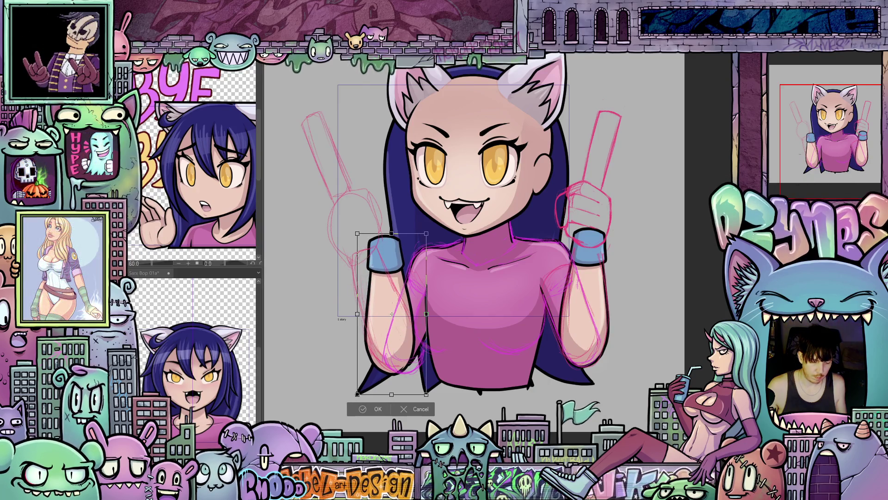
{"action": "left_click_drag", "start_coordinate": [440, 316], "coordinate": [407, 349]}
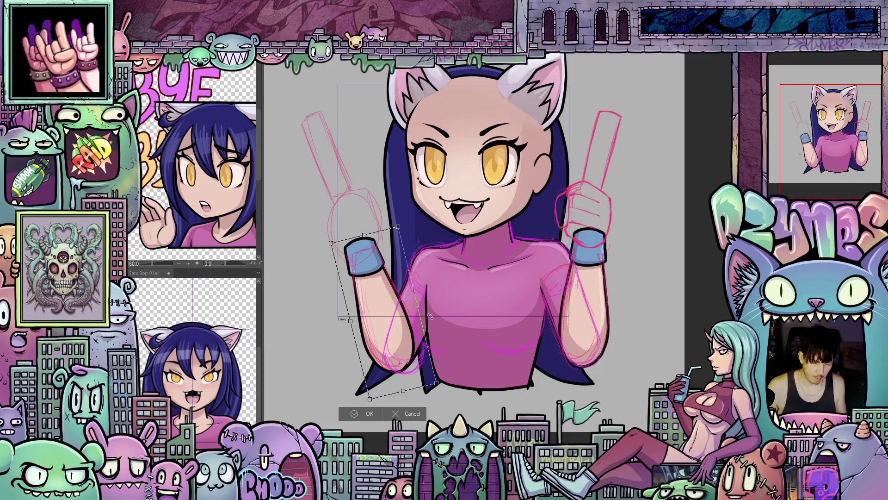
{"action": "left_click_drag", "start_coordinate": [435, 313], "coordinate": [434, 313]}
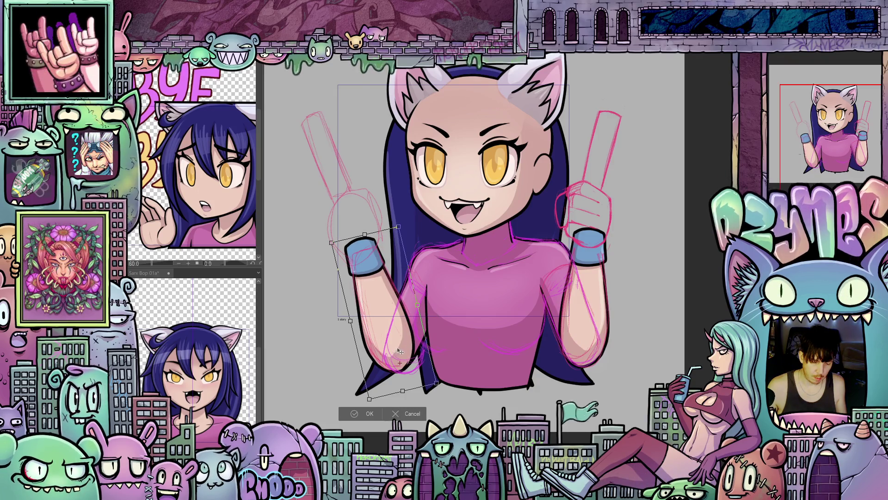
{"action": "left_click_drag", "start_coordinate": [400, 352], "coordinate": [402, 350]}
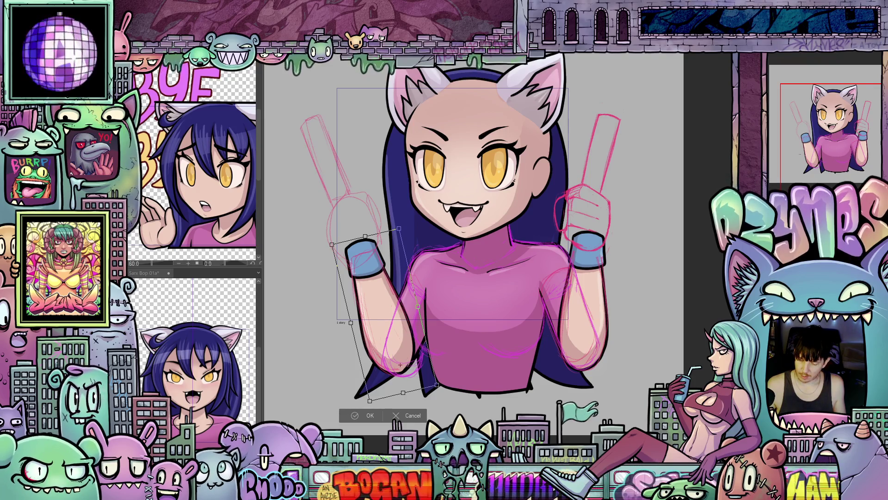
{"action": "key", "text": "p"}
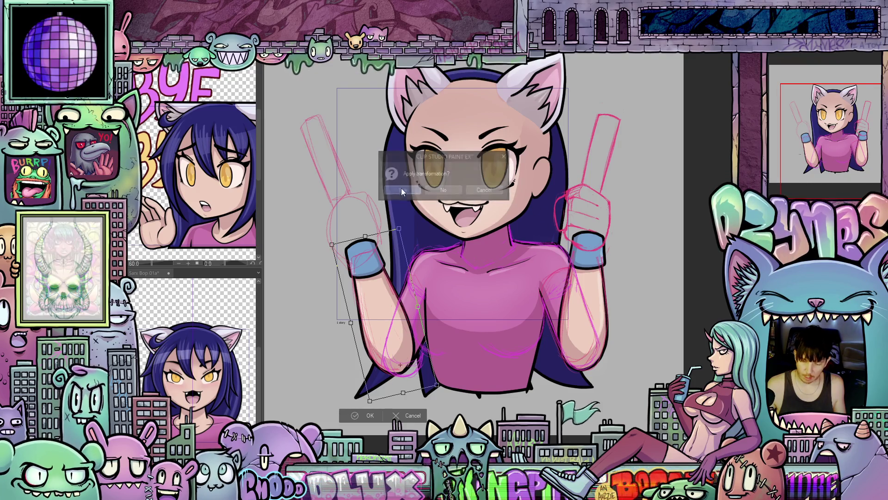
{"action": "left_click", "coordinate": [401, 188]}
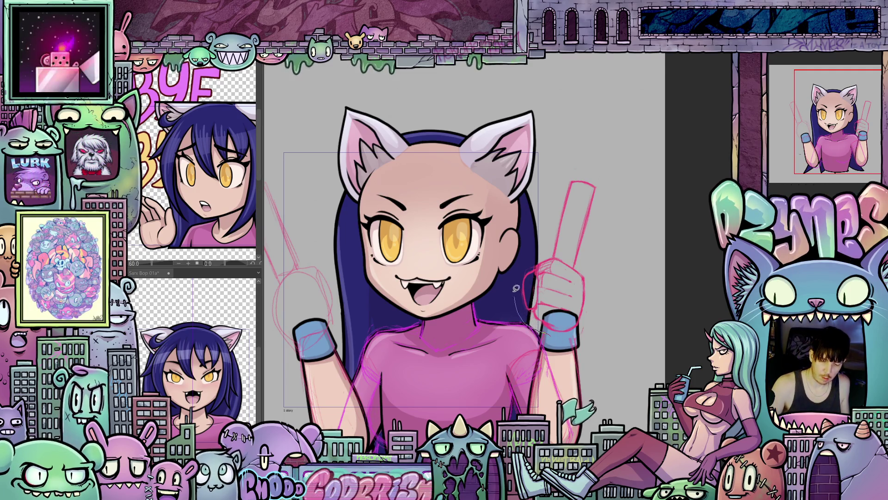
Lasso the hand sketch, enlarge it, rotate it slightly clockwise, then deselect.
{"action": "left_click_drag", "start_coordinate": [549, 332], "coordinate": [557, 187]}
{"action": "left_click_drag", "start_coordinate": [558, 335], "coordinate": [558, 334]}
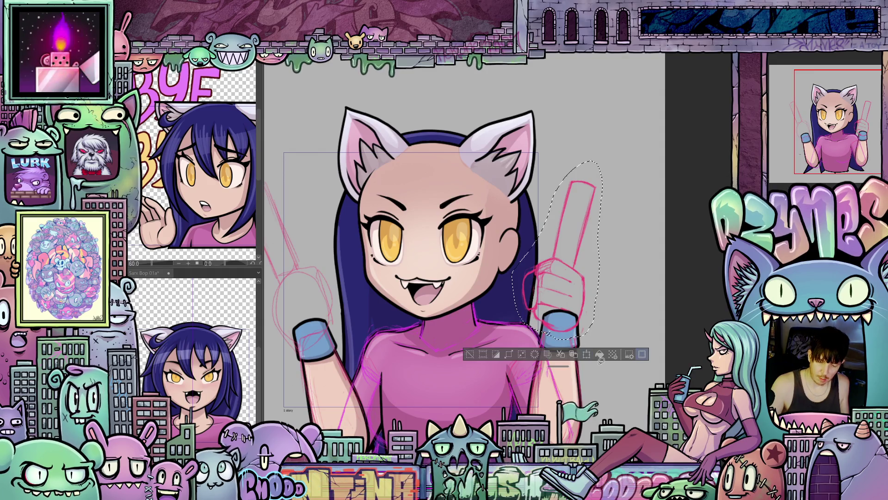
{"action": "key", "text": "ctrl+t"}
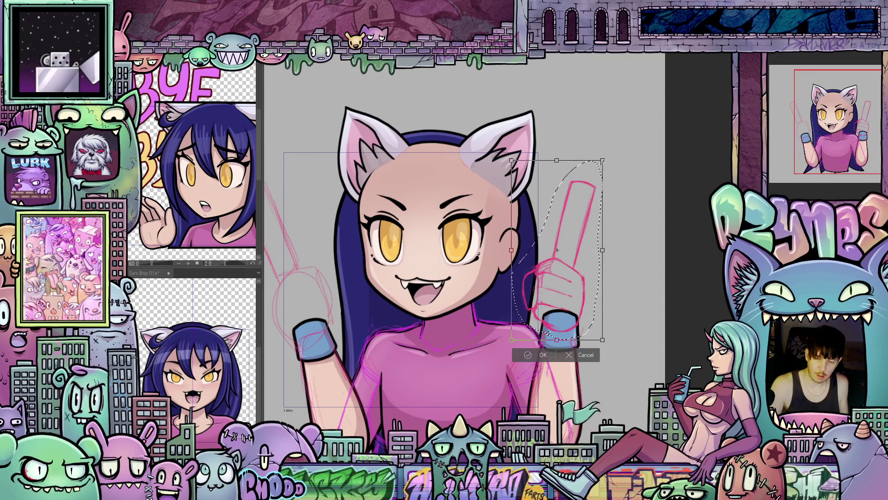
{"action": "left_click_drag", "start_coordinate": [603, 160], "coordinate": [615, 145]}
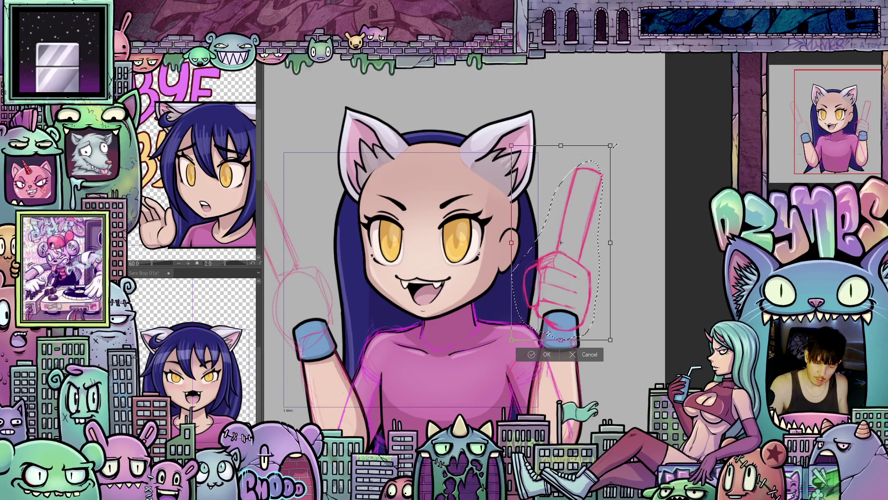
{"action": "mouse_move", "coordinate": [635, 256]}
{"action": "left_mouse_down"}
{"action": "mouse_move", "coordinate": [637, 272]}
{"action": "mouse_move", "coordinate": [634, 250]}
{"action": "left_mouse_up"}
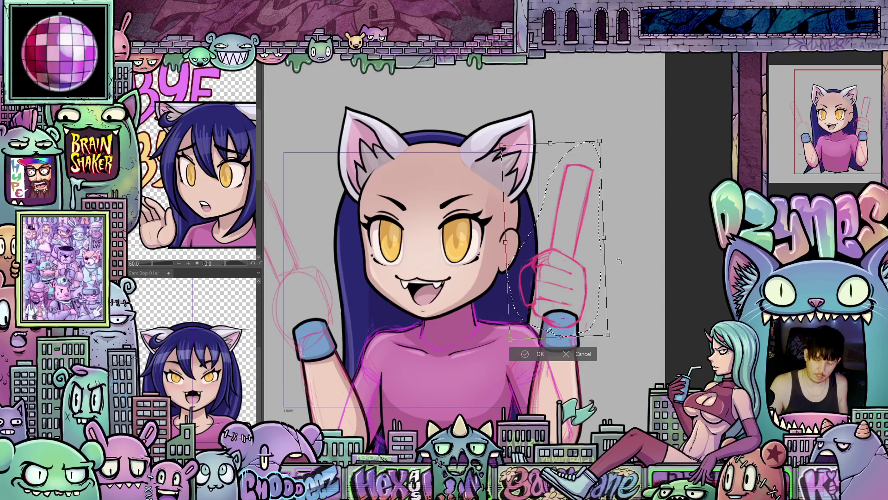
{"action": "left_click", "coordinate": [540, 354]}
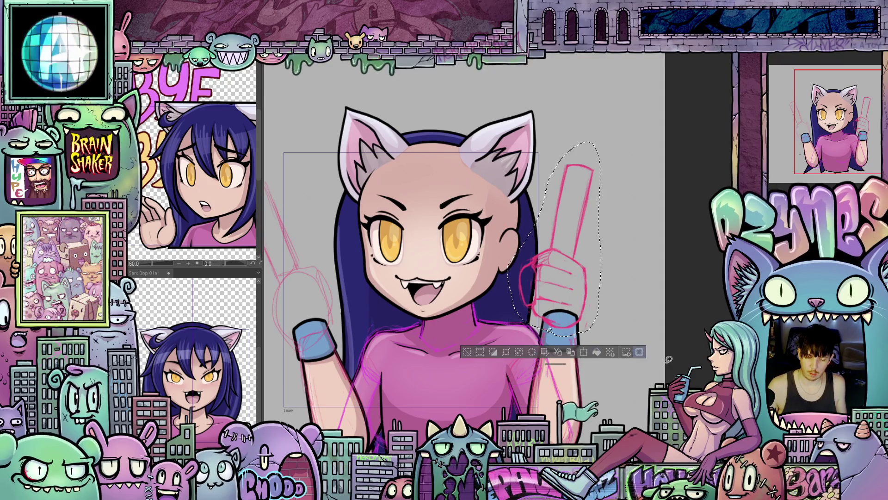
{"action": "key", "text": "ctrl+d"}
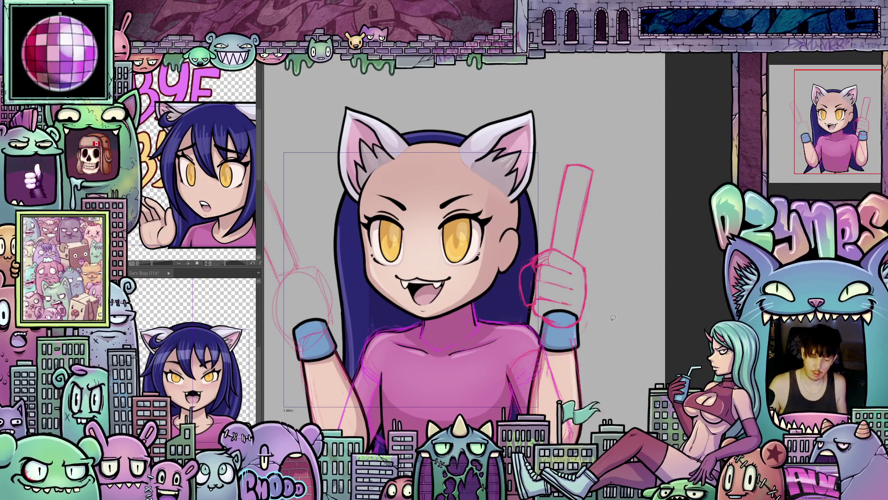
{"action": "scroll", "coordinate": [608, 339], "scroll_direction": "up", "scroll_amount": 1}
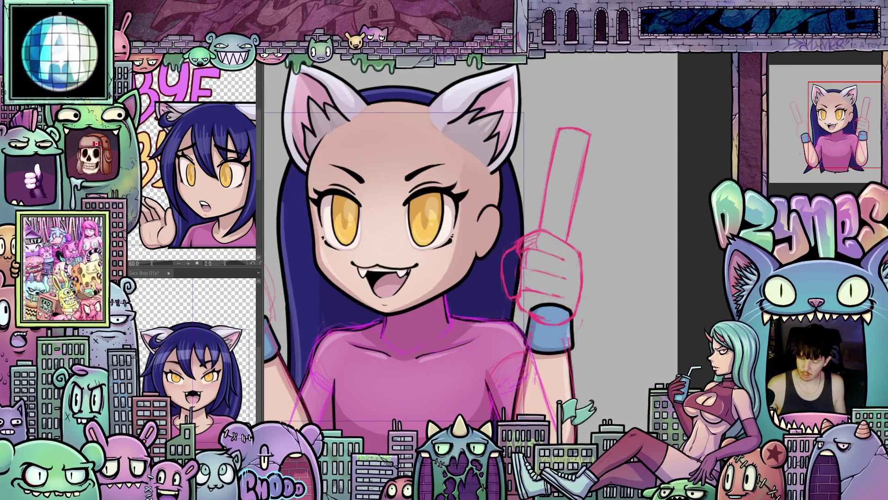
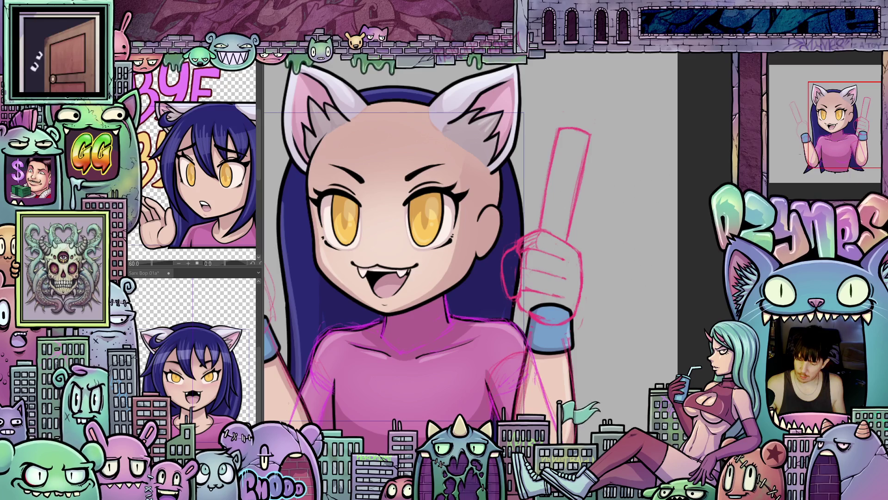
Set the layer to Multiply blending and zoom in on the sketched raised fist.
{"action": "left_click", "coordinate": [789, 58]}
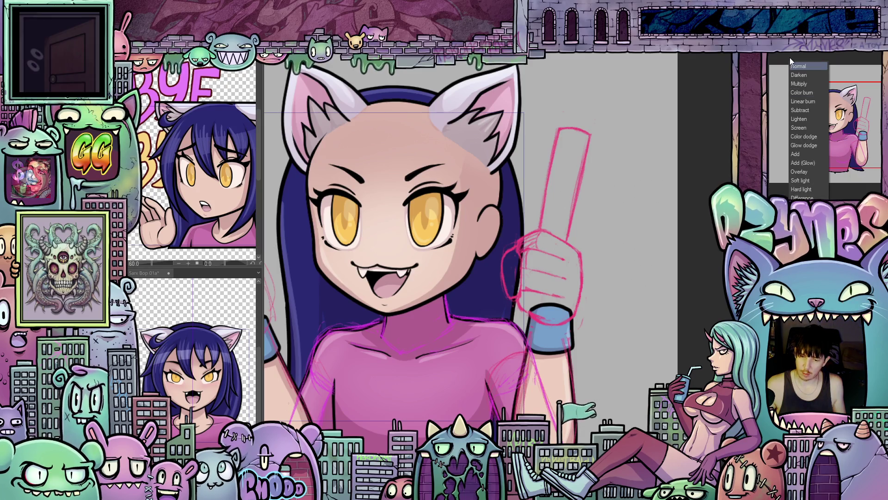
{"action": "left_click", "coordinate": [802, 85]}
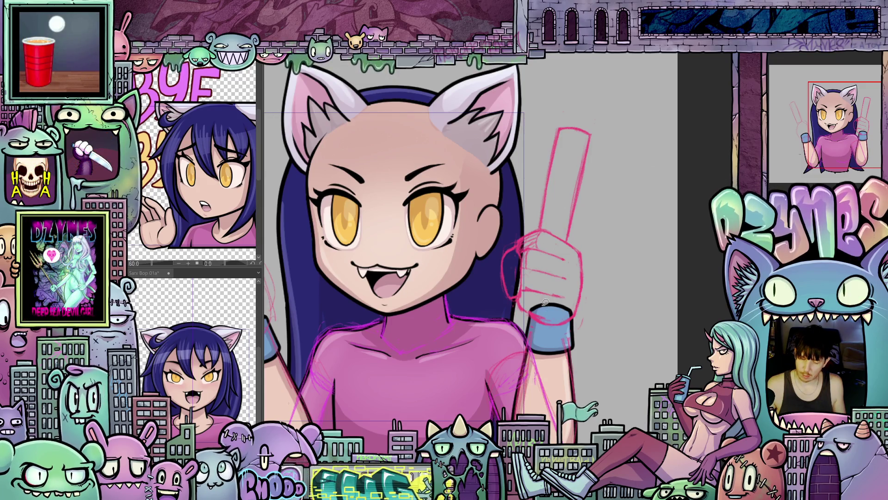
{"action": "scroll", "coordinate": [545, 302], "scroll_direction": "up", "scroll_amount": 1}
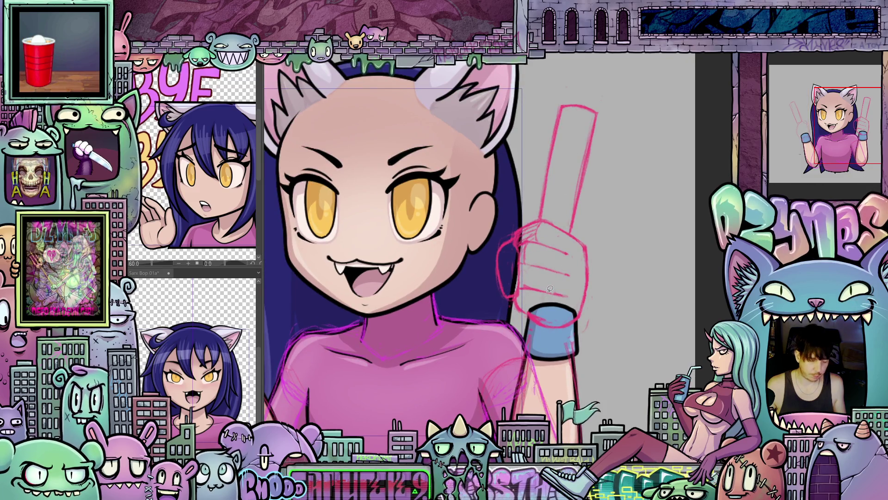
{"action": "scroll", "coordinate": [550, 289], "scroll_direction": "up", "scroll_amount": 2}
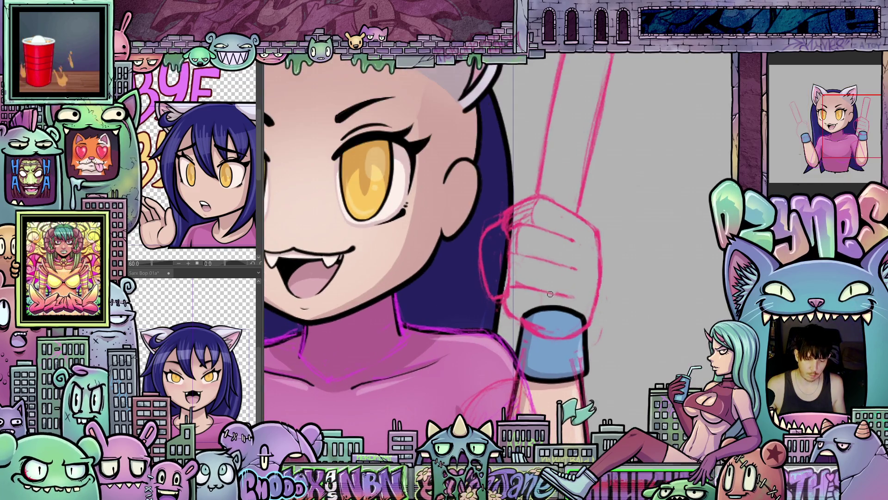
{"action": "mouse_move", "coordinate": [550, 294]}
{"action": "left_mouse_down"}
{"action": "mouse_move", "coordinate": [554, 226]}
{"action": "mouse_move", "coordinate": [554, 238]}
{"action": "left_mouse_up"}
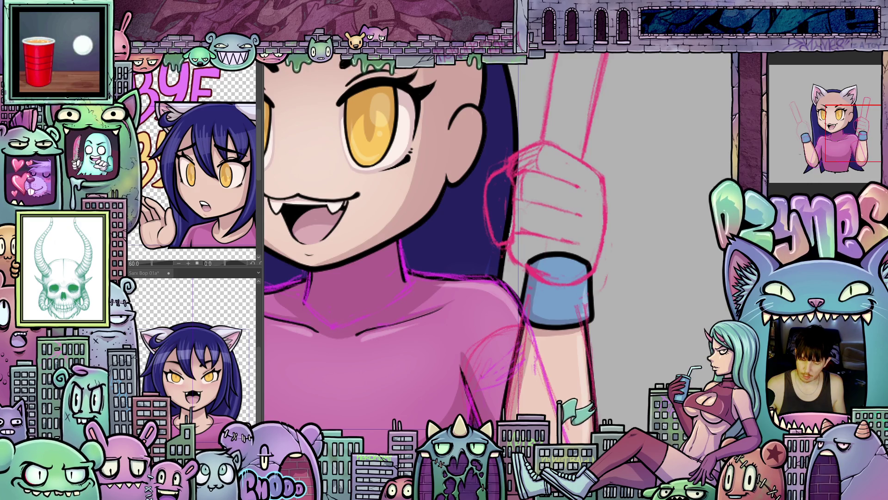
{"action": "scroll", "coordinate": [586, 302], "scroll_direction": "up", "scroll_amount": 2}
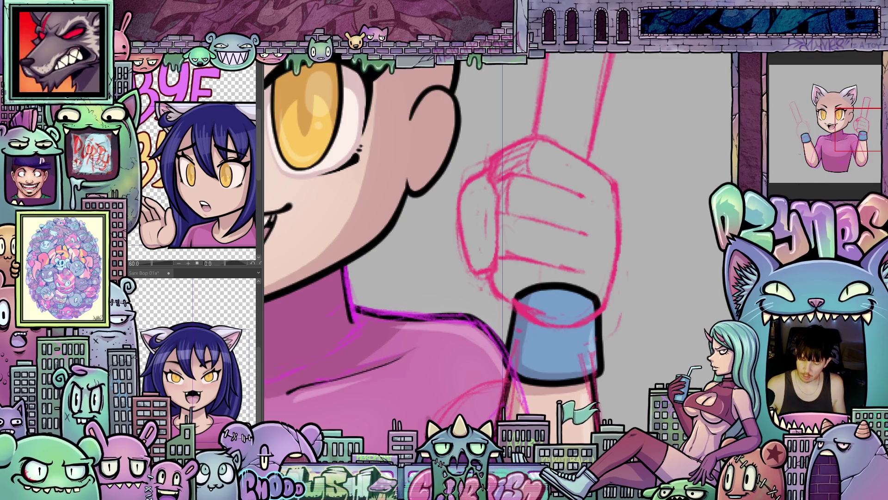
{"action": "scroll", "coordinate": [555, 277], "scroll_direction": "up", "scroll_amount": 1}
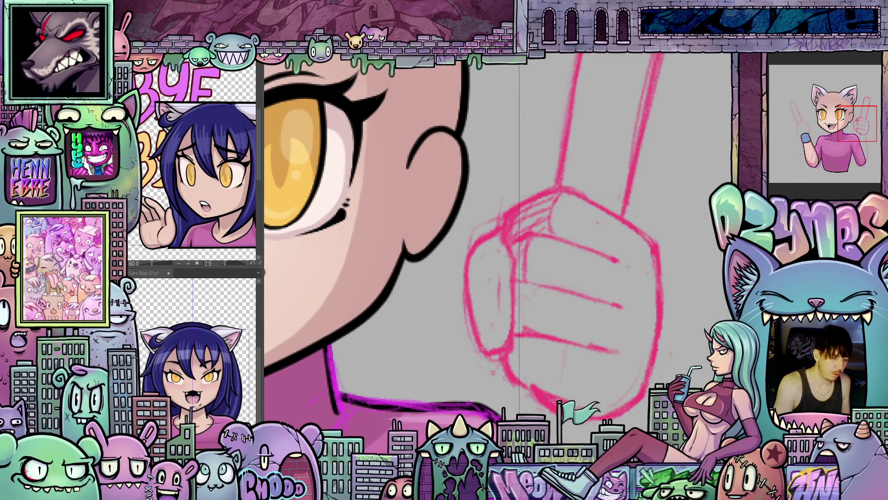
{"action": "mouse_move", "coordinate": [464, 274]}
{"action": "left_mouse_down"}
{"action": "mouse_move", "coordinate": [488, 273]}
{"action": "mouse_move", "coordinate": [505, 238]}
{"action": "mouse_move", "coordinate": [530, 250]}
{"action": "mouse_move", "coordinate": [532, 329]}
{"action": "mouse_move", "coordinate": [513, 350]}
{"action": "mouse_move", "coordinate": [491, 326]}
{"action": "mouse_move", "coordinate": [489, 271]}
{"action": "left_mouse_up"}
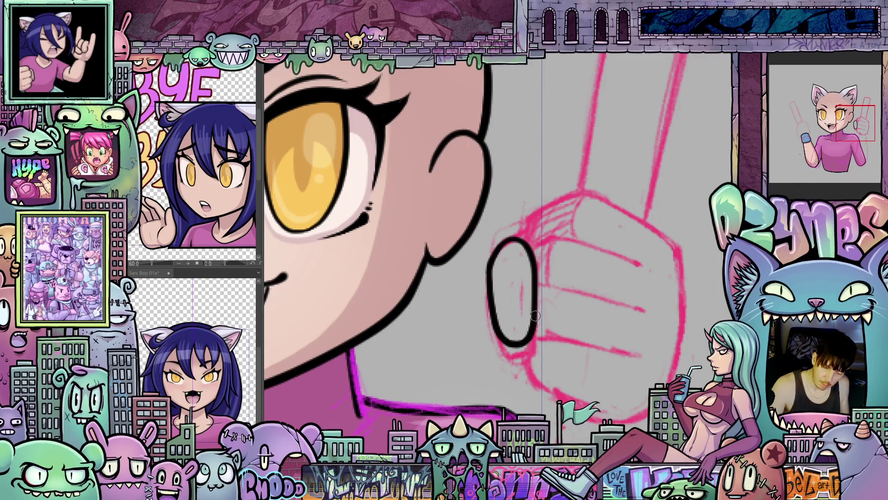
Rotate the canvas and ink the fist's left and right outline edges in black.
{"action": "mouse_move", "coordinate": [521, 239]}
{"action": "left_mouse_down"}
{"action": "mouse_move", "coordinate": [571, 368]}
{"action": "mouse_move", "coordinate": [445, 318]}
{"action": "left_mouse_up"}
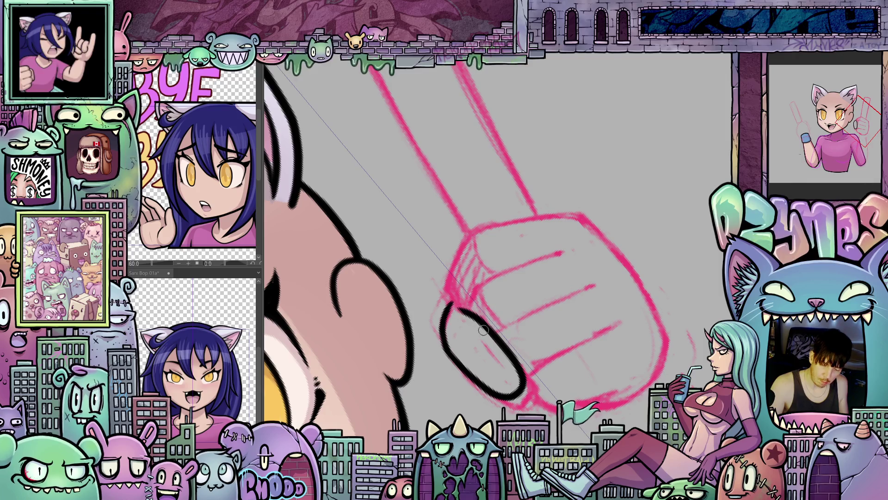
{"action": "mouse_move", "coordinate": [484, 330]}
{"action": "left_mouse_down"}
{"action": "mouse_move", "coordinate": [458, 310]}
{"action": "mouse_move", "coordinate": [459, 297]}
{"action": "mouse_move", "coordinate": [469, 306]}
{"action": "left_mouse_up"}
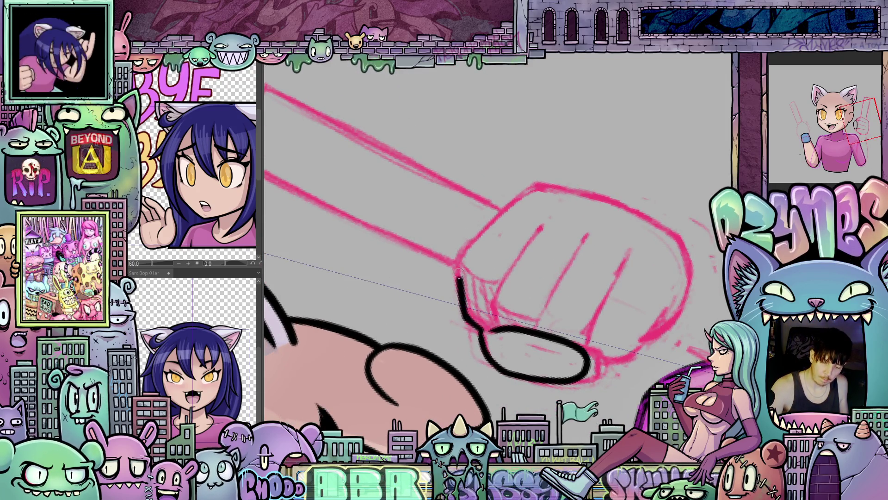
{"action": "mouse_move", "coordinate": [463, 255]}
{"action": "left_mouse_down"}
{"action": "mouse_move", "coordinate": [467, 296]}
{"action": "mouse_move", "coordinate": [472, 214]}
{"action": "mouse_move", "coordinate": [490, 176]}
{"action": "mouse_move", "coordinate": [497, 179]}
{"action": "left_mouse_up"}
{"action": "mouse_move", "coordinate": [497, 179]}
{"action": "left_mouse_down"}
{"action": "mouse_move", "coordinate": [569, 277]}
{"action": "mouse_move", "coordinate": [589, 369]}
{"action": "mouse_move", "coordinate": [583, 225]}
{"action": "left_mouse_up"}
{"action": "mouse_move", "coordinate": [572, 187]}
{"action": "left_mouse_down"}
{"action": "mouse_move", "coordinate": [592, 243]}
{"action": "mouse_move", "coordinate": [578, 345]}
{"action": "mouse_move", "coordinate": [597, 222]}
{"action": "mouse_move", "coordinate": [500, 176]}
{"action": "mouse_move", "coordinate": [386, 286]}
{"action": "left_mouse_up"}
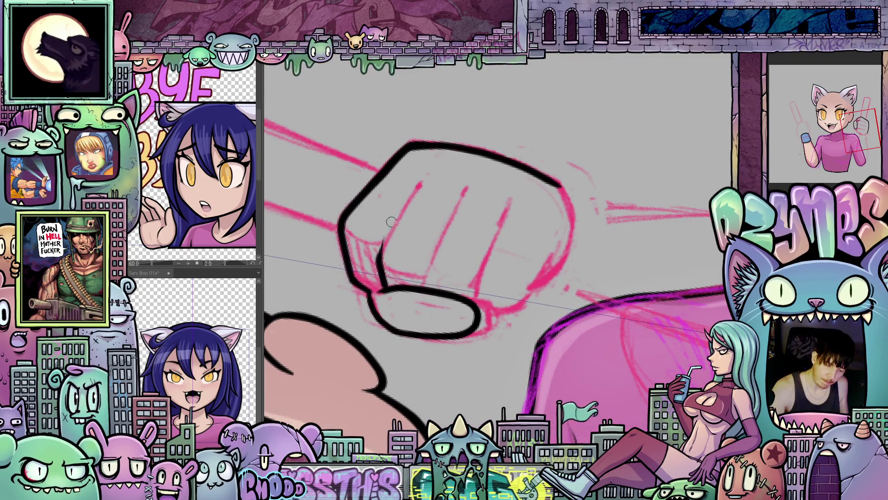
Ink the finger creases and bottom edge, redrawing one overly thick edge stroke.
{"action": "mouse_move", "coordinate": [379, 256]}
{"action": "left_mouse_down"}
{"action": "mouse_move", "coordinate": [419, 183]}
{"action": "mouse_move", "coordinate": [463, 196]}
{"action": "mouse_move", "coordinate": [458, 205]}
{"action": "left_mouse_up"}
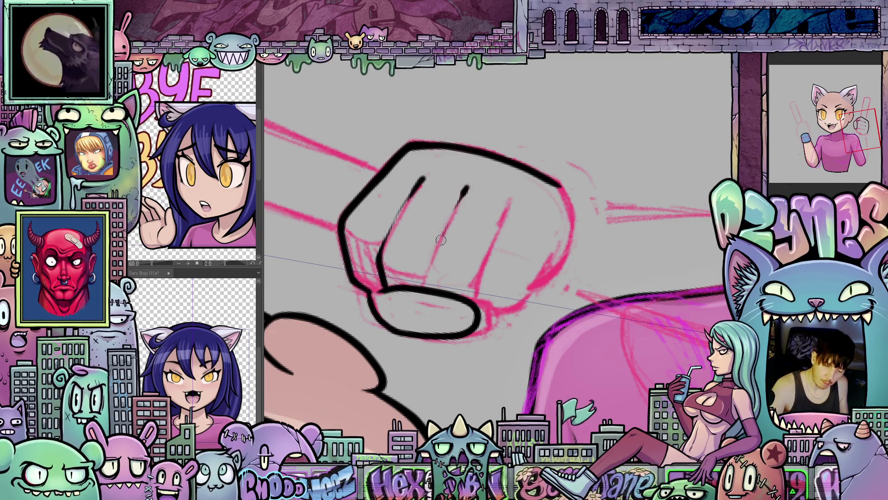
{"action": "left_click_drag", "start_coordinate": [440, 239], "coordinate": [427, 286]}
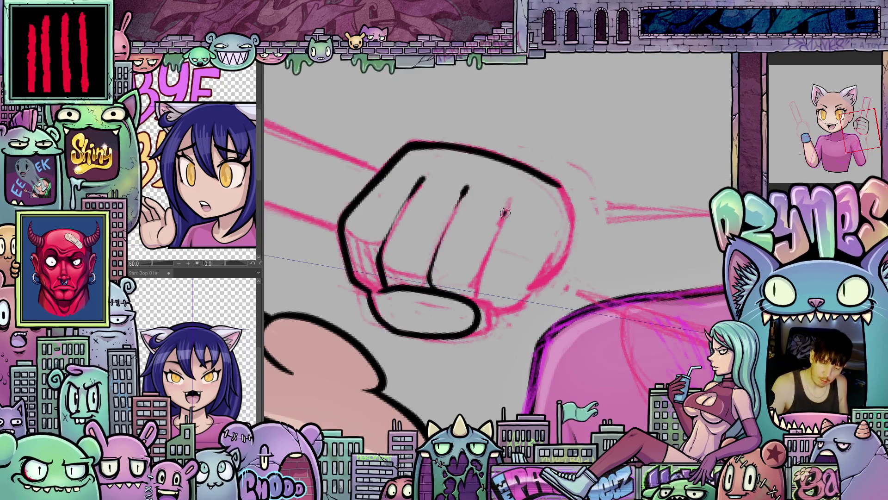
{"action": "left_click_drag", "start_coordinate": [507, 207], "coordinate": [505, 216]}
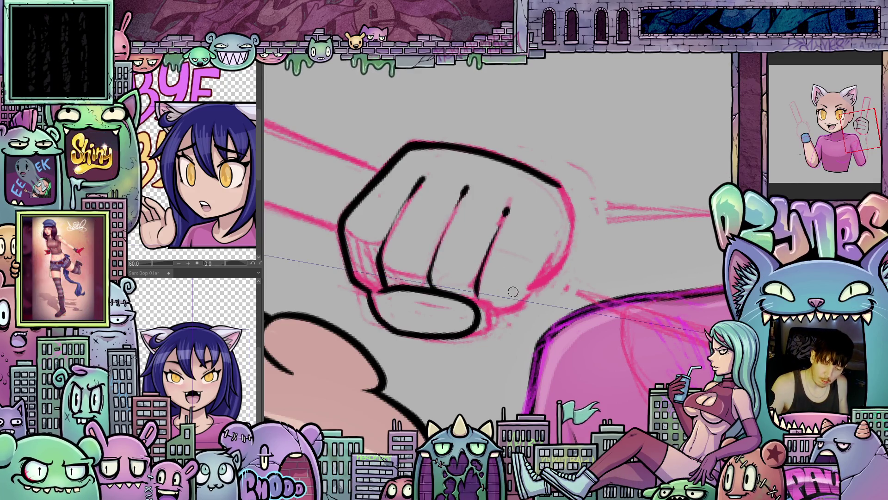
{"action": "mouse_move", "coordinate": [472, 302]}
{"action": "left_mouse_down"}
{"action": "mouse_move", "coordinate": [507, 308]}
{"action": "mouse_move", "coordinate": [541, 287]}
{"action": "mouse_move", "coordinate": [532, 285]}
{"action": "mouse_move", "coordinate": [555, 255]}
{"action": "left_mouse_up"}
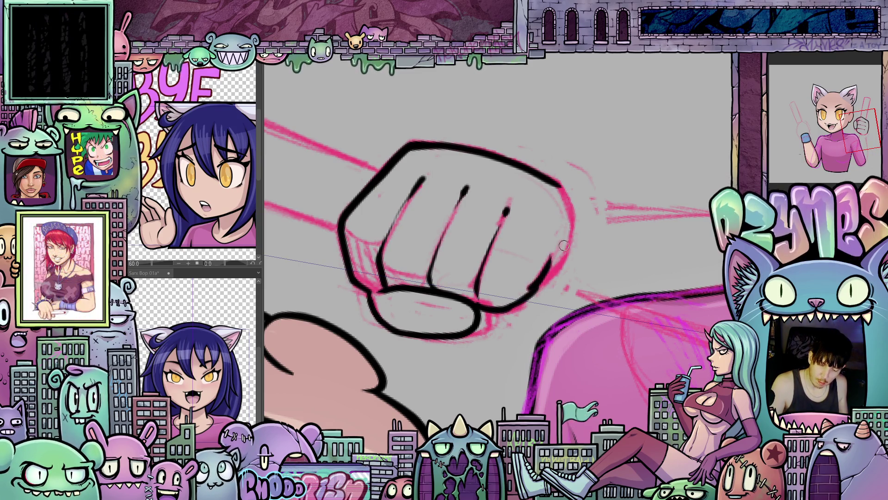
{"action": "key", "text": "ctrl+z"}
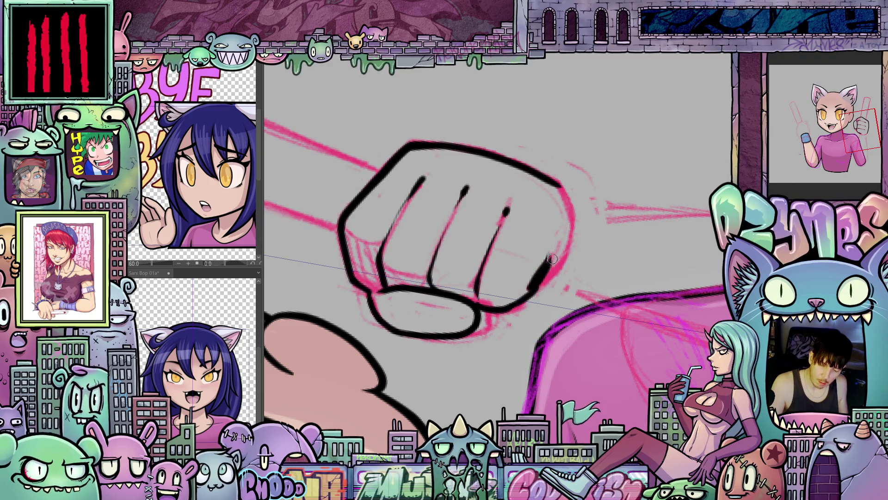
{"action": "mouse_move", "coordinate": [539, 280]}
{"action": "left_mouse_down"}
{"action": "mouse_move", "coordinate": [566, 243]}
{"action": "mouse_move", "coordinate": [572, 209]}
{"action": "left_mouse_up"}
Rotate and pan the view to show the inked fist upright beside the face.
{"action": "mouse_move", "coordinate": [626, 228]}
{"action": "left_mouse_down"}
{"action": "mouse_move", "coordinate": [596, 318]}
{"action": "mouse_move", "coordinate": [578, 296]}
{"action": "mouse_move", "coordinate": [602, 262]}
{"action": "mouse_move", "coordinate": [490, 273]}
{"action": "left_mouse_up"}
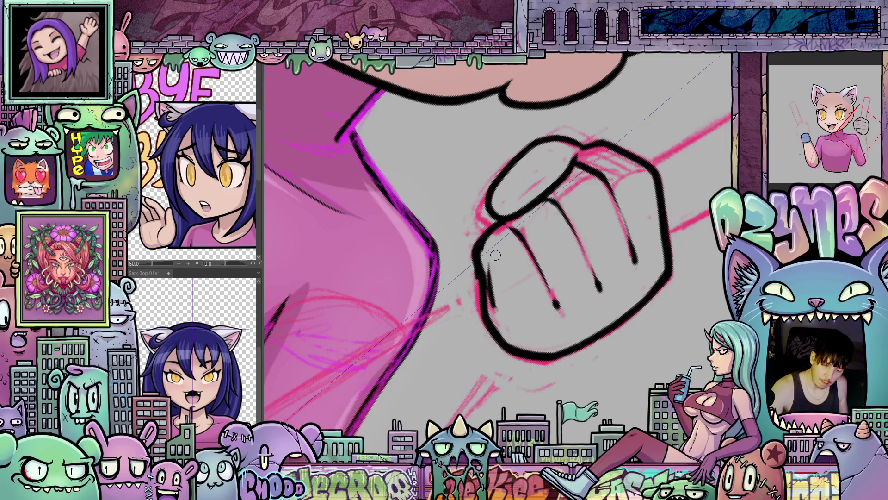
{"action": "left_click_drag", "start_coordinate": [499, 238], "coordinate": [648, 230]}
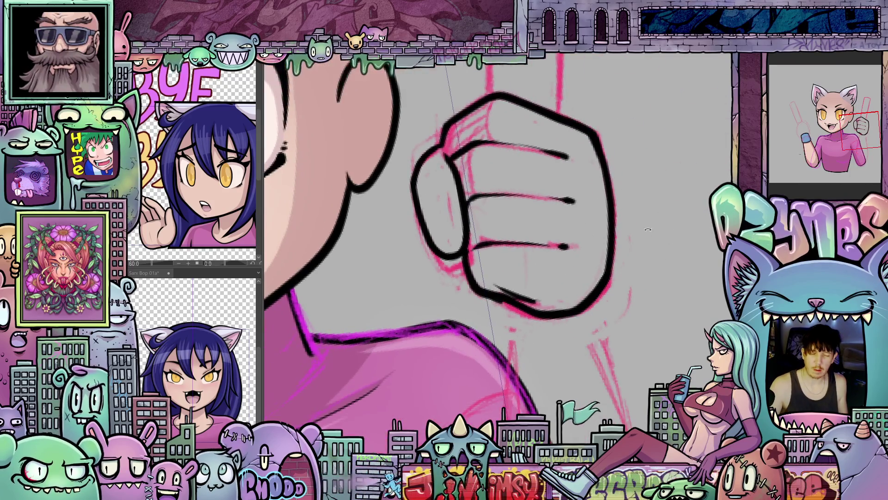
{"action": "mouse_move", "coordinate": [501, 219]}
{"action": "left_mouse_down"}
{"action": "mouse_move", "coordinate": [499, 312]}
{"action": "mouse_move", "coordinate": [503, 302]}
{"action": "mouse_move", "coordinate": [528, 311]}
{"action": "left_mouse_up"}
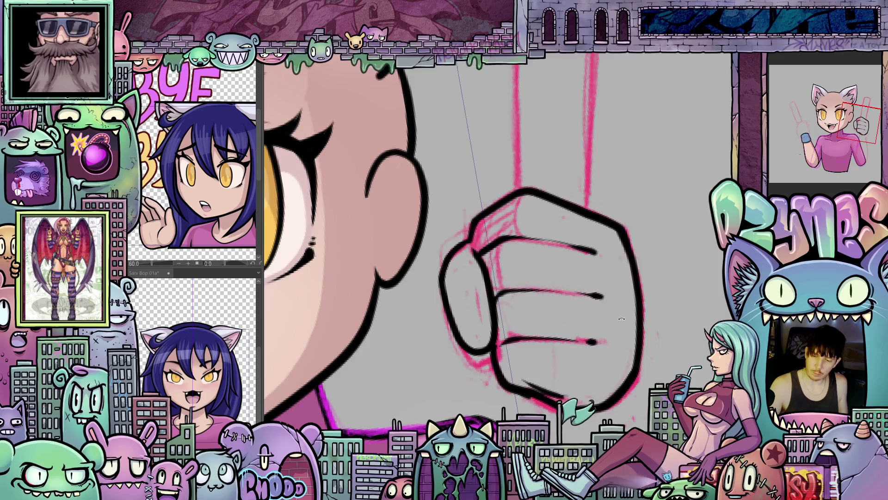
{"action": "left_click_drag", "start_coordinate": [621, 319], "coordinate": [614, 247]}
{"action": "mouse_move", "coordinate": [621, 297]}
{"action": "left_mouse_down"}
{"action": "mouse_move", "coordinate": [668, 347]}
{"action": "mouse_move", "coordinate": [591, 298]}
{"action": "mouse_move", "coordinate": [561, 327]}
{"action": "mouse_move", "coordinate": [541, 297]}
{"action": "left_mouse_up"}
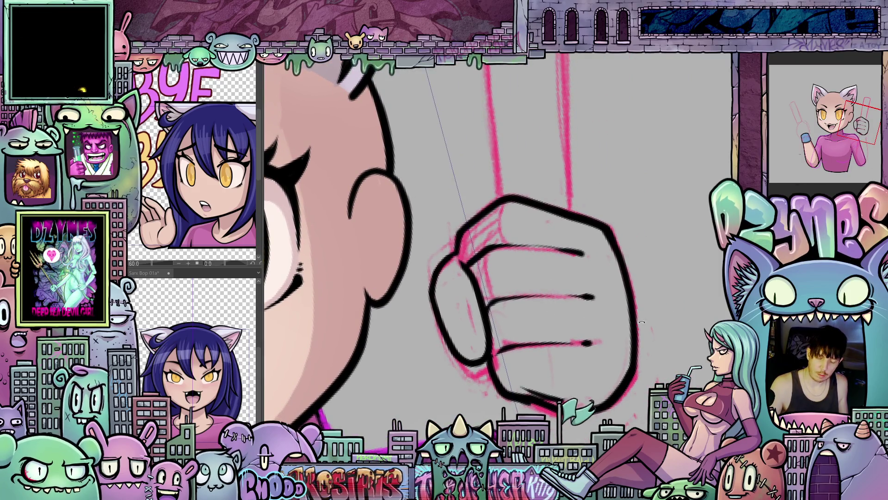
{"action": "left_click_drag", "start_coordinate": [642, 321], "coordinate": [642, 336]}
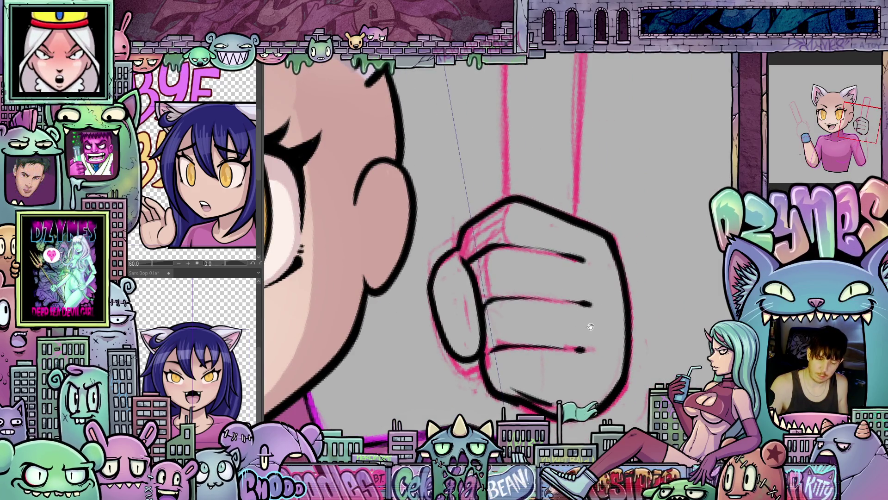
{"action": "left_click_drag", "start_coordinate": [555, 293], "coordinate": [558, 319]}
{"action": "scroll", "coordinate": [570, 313], "scroll_direction": "down", "scroll_amount": 5}
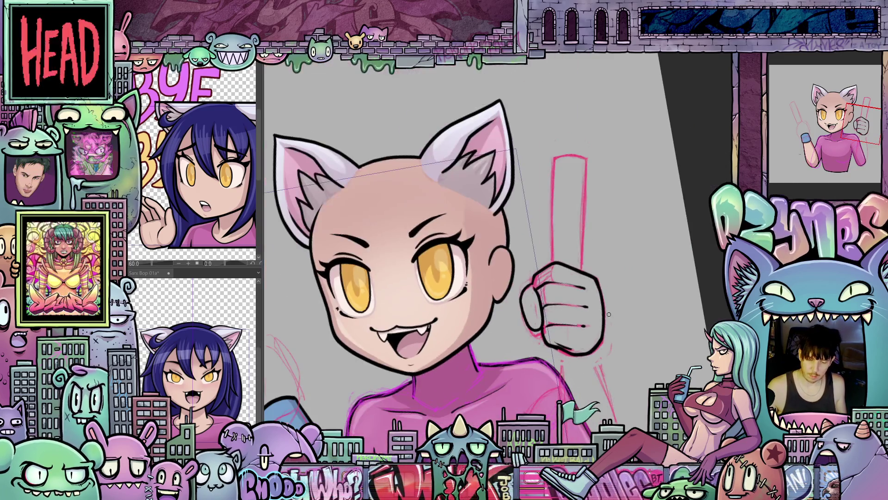
Erase the ends of the top knuckle lines and reposition the fist in view.
{"action": "scroll", "coordinate": [599, 324], "scroll_direction": "up", "scroll_amount": 3}
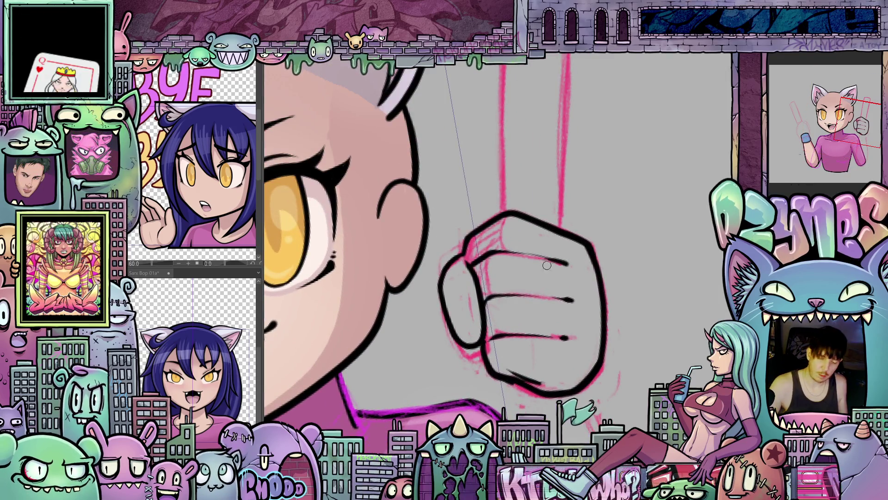
{"action": "left_click_drag", "start_coordinate": [562, 263], "coordinate": [554, 260]}
{"action": "left_click_drag", "start_coordinate": [572, 301], "coordinate": [564, 298]}
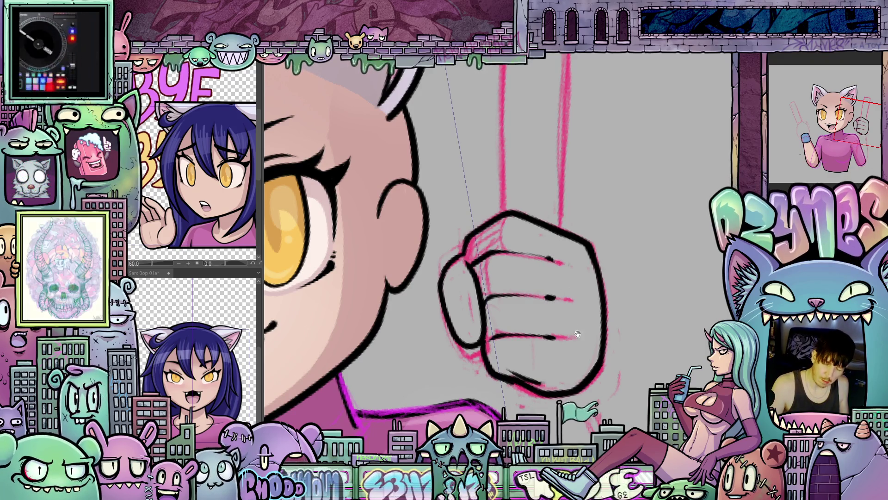
{"action": "left_click_drag", "start_coordinate": [550, 248], "coordinate": [531, 208]}
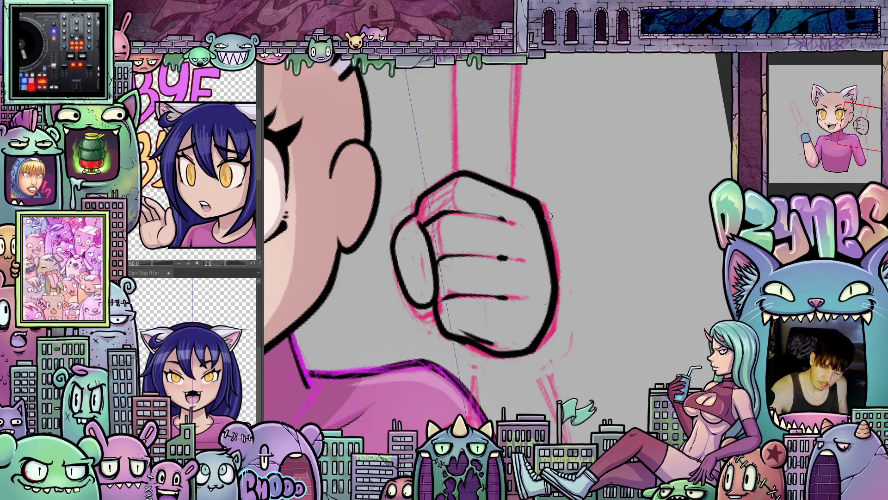
{"action": "scroll", "coordinate": [579, 267], "scroll_direction": "down", "scroll_amount": 4}
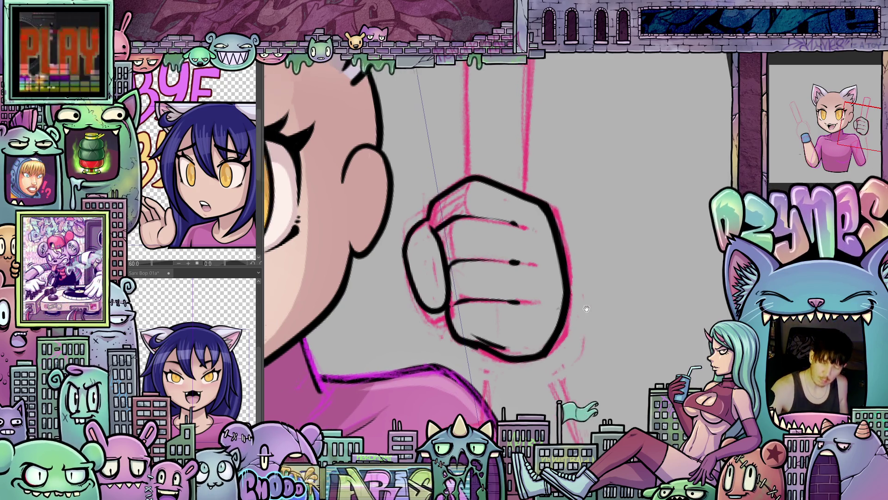
{"action": "scroll", "coordinate": [602, 268], "scroll_direction": "down", "scroll_amount": 2}
Rotate the view counter-clockwise and add a small ink touch to the fist.
{"action": "key", "text": "minus"}
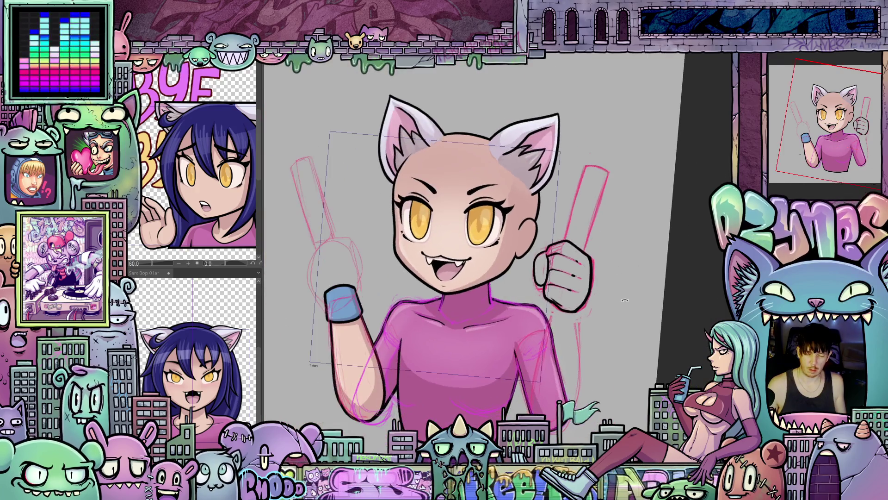
{"action": "scroll", "coordinate": [608, 270], "scroll_direction": "up", "scroll_amount": 2}
{"action": "scroll", "coordinate": [613, 269], "scroll_direction": "up", "scroll_amount": 3}
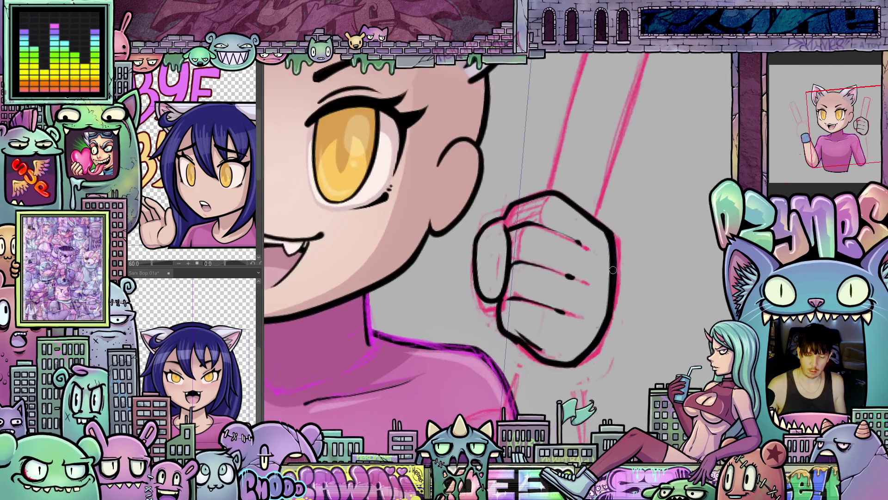
{"action": "key", "text": "minus"}
{"action": "scroll", "coordinate": [578, 249], "scroll_direction": "up", "scroll_amount": 2}
{"action": "left_click_drag", "start_coordinate": [536, 221], "coordinate": [541, 223]}
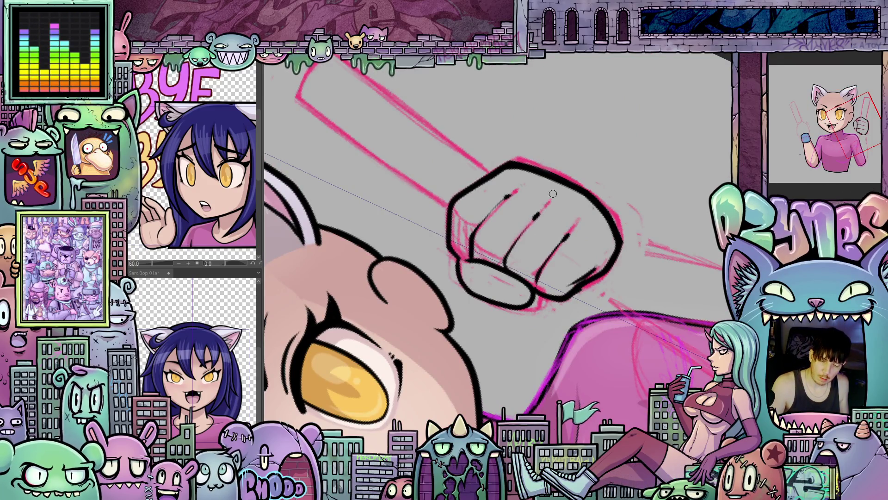
Rotate the view until the arm stands vertical and bring the ear and head into view.
{"action": "key", "text": "minus"}
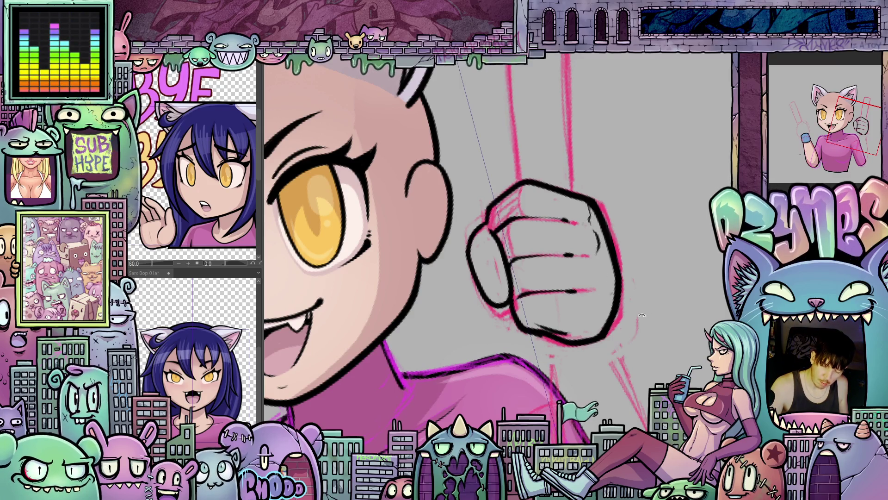
{"action": "key", "text": "^"}
{"action": "left_click_drag", "start_coordinate": [626, 370], "coordinate": [630, 407]}
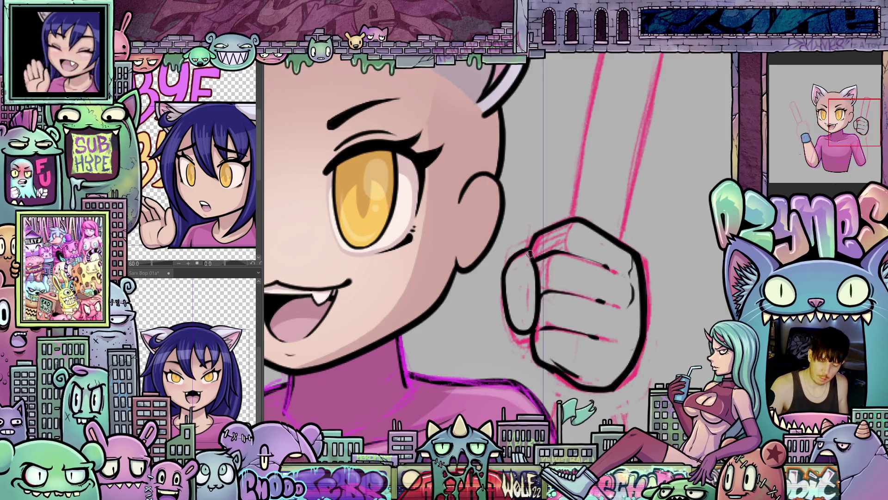
{"action": "scroll", "coordinate": [514, 281], "scroll_direction": "down", "scroll_amount": 3}
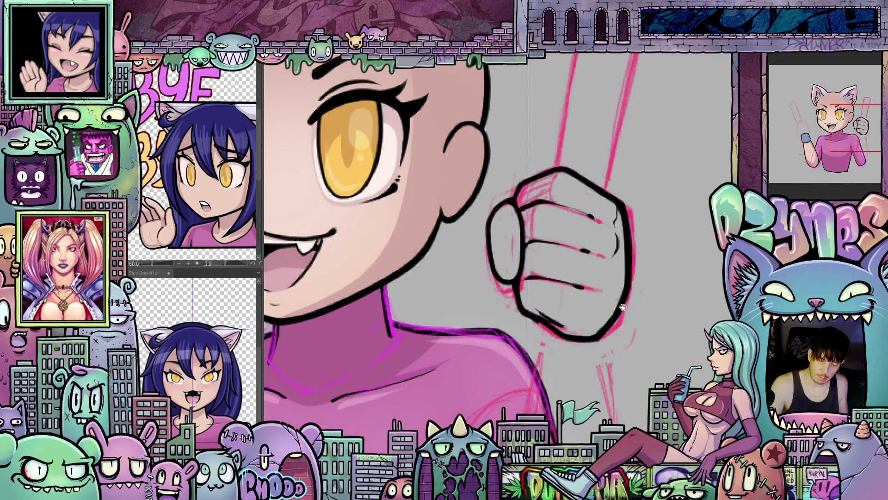
{"action": "mouse_move", "coordinate": [515, 284]}
{"action": "left_mouse_down"}
{"action": "mouse_move", "coordinate": [540, 338]}
{"action": "mouse_move", "coordinate": [570, 373]}
{"action": "mouse_move", "coordinate": [452, 305]}
{"action": "left_mouse_up"}
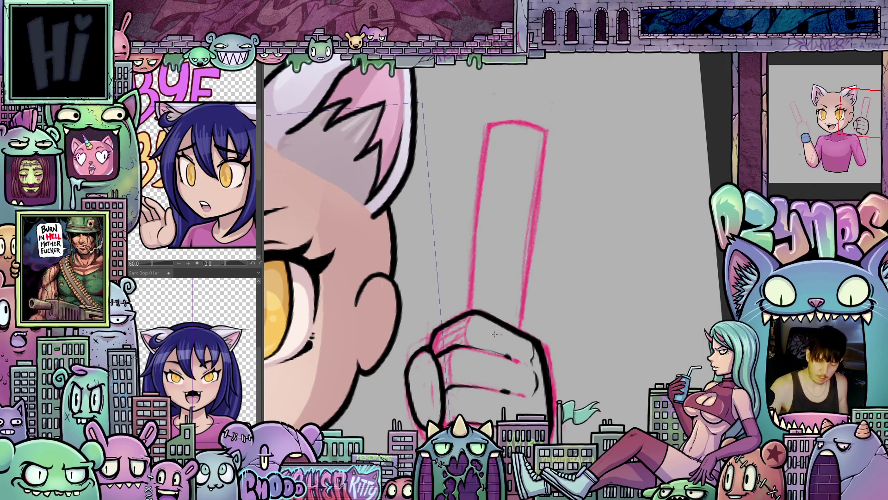
Ink straight black outlines along the glow stick, joining them to the fist.
{"action": "left_click_drag", "start_coordinate": [500, 265], "coordinate": [517, 107]}
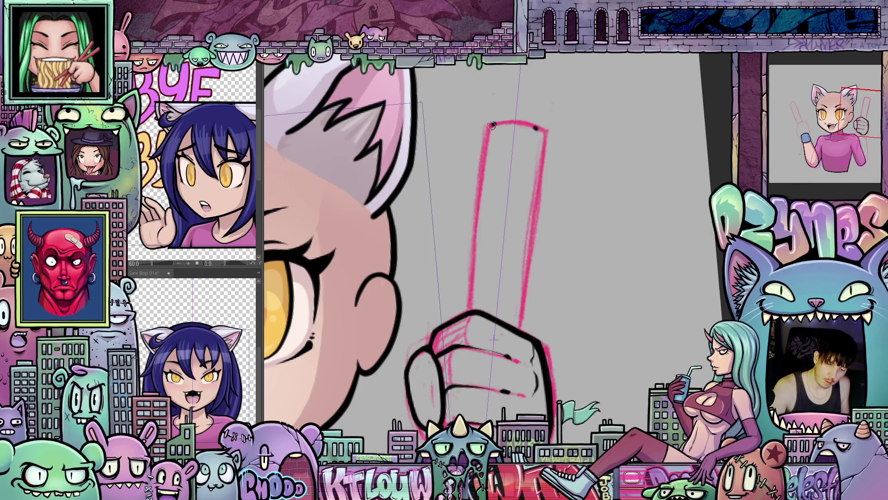
{"action": "left_click_drag", "start_coordinate": [481, 182], "coordinate": [469, 319]}
{"action": "mouse_move", "coordinate": [518, 342]}
{"action": "left_mouse_down"}
{"action": "mouse_move", "coordinate": [567, 369]}
{"action": "mouse_move", "coordinate": [546, 444]}
{"action": "mouse_move", "coordinate": [485, 234]}
{"action": "mouse_move", "coordinate": [472, 263]}
{"action": "left_mouse_up"}
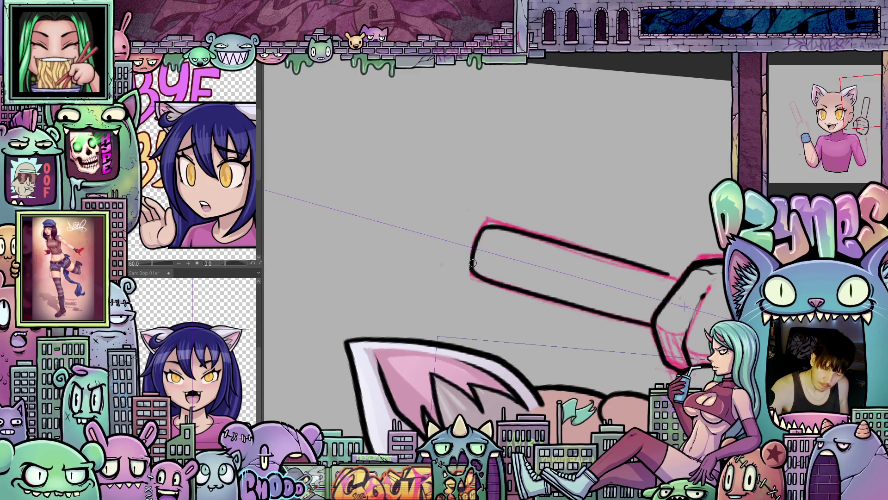
Rotate the view so the stick points up and centre the face.
{"action": "mouse_move", "coordinate": [520, 224]}
{"action": "left_mouse_down"}
{"action": "mouse_move", "coordinate": [590, 399]}
{"action": "mouse_move", "coordinate": [589, 290]}
{"action": "mouse_move", "coordinate": [606, 323]}
{"action": "left_mouse_up"}
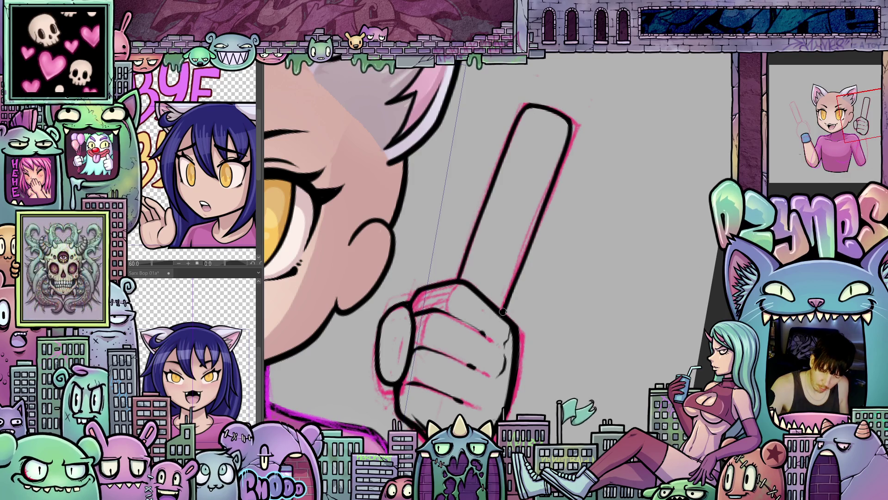
{"action": "mouse_move", "coordinate": [503, 311]}
{"action": "left_mouse_down"}
{"action": "mouse_move", "coordinate": [528, 347]}
{"action": "mouse_move", "coordinate": [591, 294]}
{"action": "mouse_move", "coordinate": [671, 262]}
{"action": "mouse_move", "coordinate": [651, 291]}
{"action": "mouse_move", "coordinate": [675, 270]}
{"action": "left_mouse_up"}
{"action": "scroll", "coordinate": [642, 290], "scroll_direction": "down", "scroll_amount": 5}
{"action": "scroll", "coordinate": [675, 271], "scroll_direction": "up", "scroll_amount": 2}
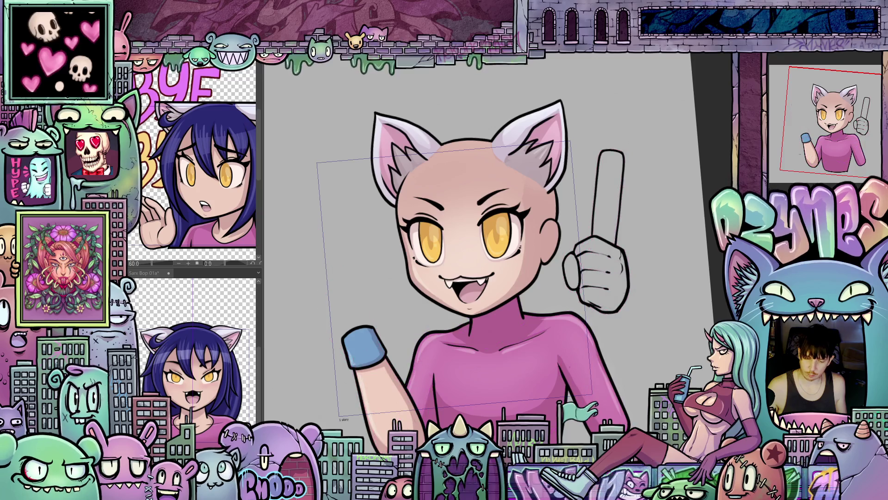
Rotate, pan and zoom around the figure to check the fist's line art.
{"action": "scroll", "coordinate": [683, 289], "scroll_direction": "up", "scroll_amount": 3}
{"action": "left_click_drag", "start_coordinate": [684, 288], "coordinate": [648, 303]}
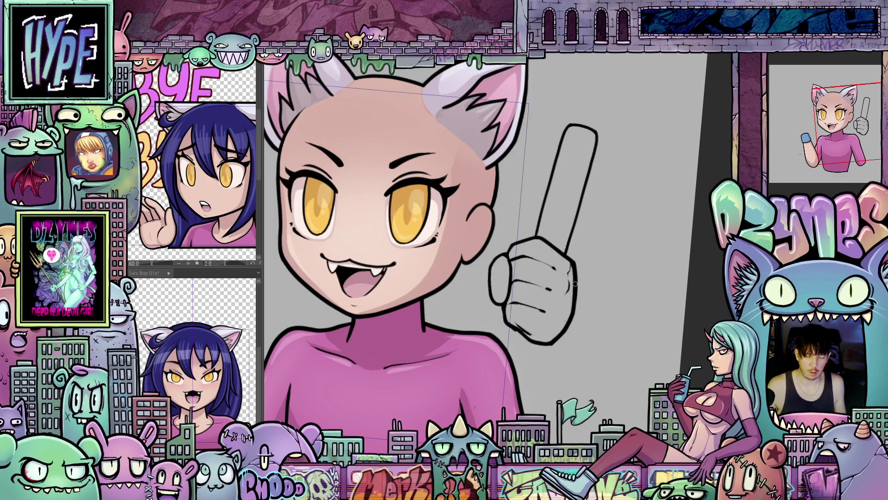
{"action": "scroll", "coordinate": [566, 294], "scroll_direction": "up", "scroll_amount": 2}
{"action": "mouse_move", "coordinate": [566, 293]}
{"action": "left_mouse_down"}
{"action": "mouse_move", "coordinate": [559, 262]}
{"action": "mouse_move", "coordinate": [561, 273]}
{"action": "mouse_move", "coordinate": [587, 260]}
{"action": "left_mouse_up"}
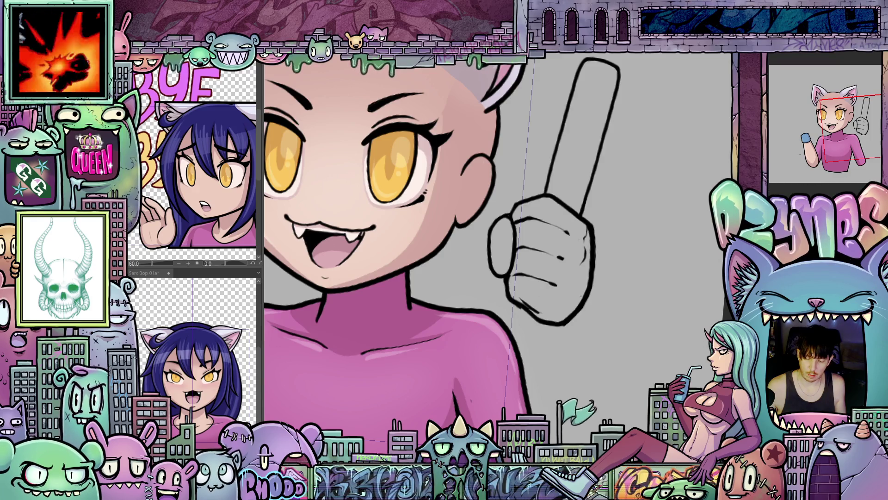
{"action": "scroll", "coordinate": [629, 314], "scroll_direction": "down", "scroll_amount": 3}
{"action": "left_click_drag", "start_coordinate": [618, 304], "coordinate": [632, 328]}
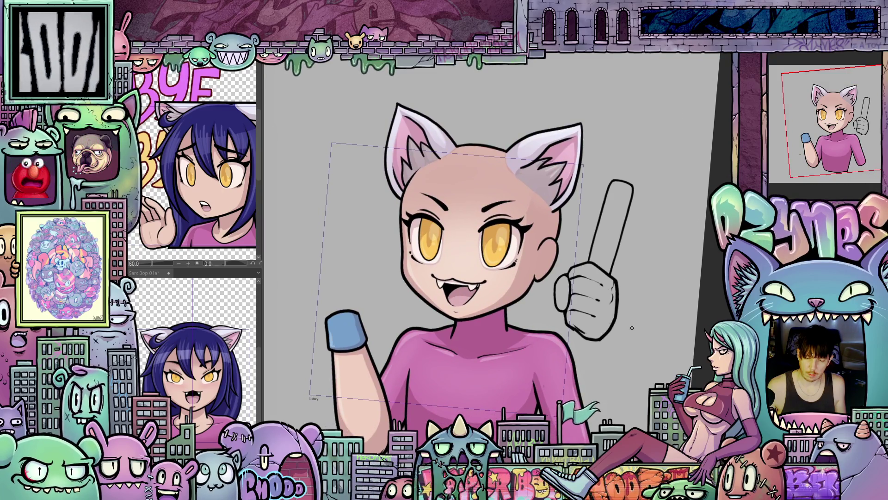
{"action": "scroll", "coordinate": [610, 333], "scroll_direction": "up", "scroll_amount": 2}
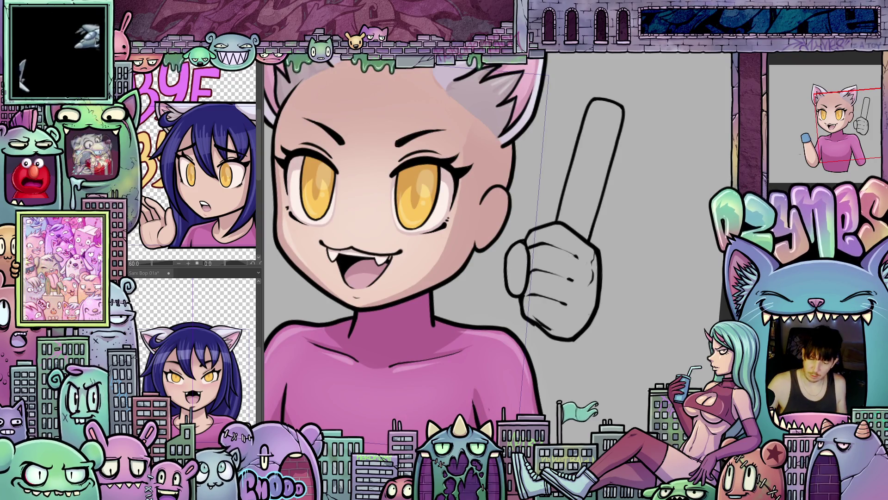
{"action": "left_click_drag", "start_coordinate": [610, 324], "coordinate": [603, 294]}
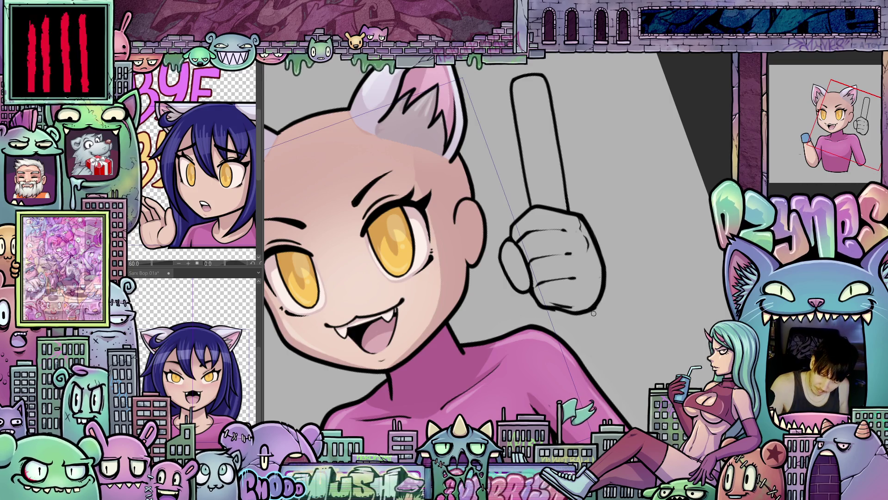
Lasso-fill the raised fist and stick with skin colour.
{"action": "mouse_move", "coordinate": [647, 313]}
{"action": "left_mouse_down"}
{"action": "mouse_move", "coordinate": [638, 354]}
{"action": "mouse_move", "coordinate": [673, 297]}
{"action": "left_mouse_up"}
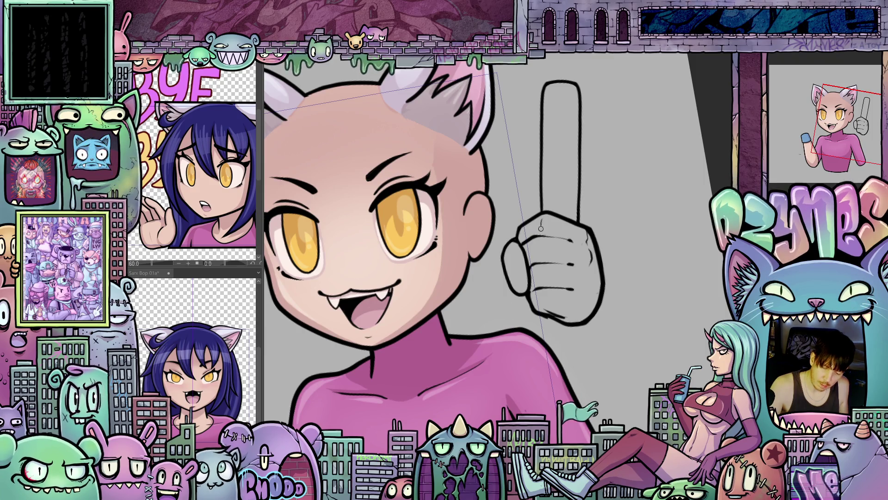
{"action": "left_click_drag", "start_coordinate": [551, 262], "coordinate": [566, 269]}
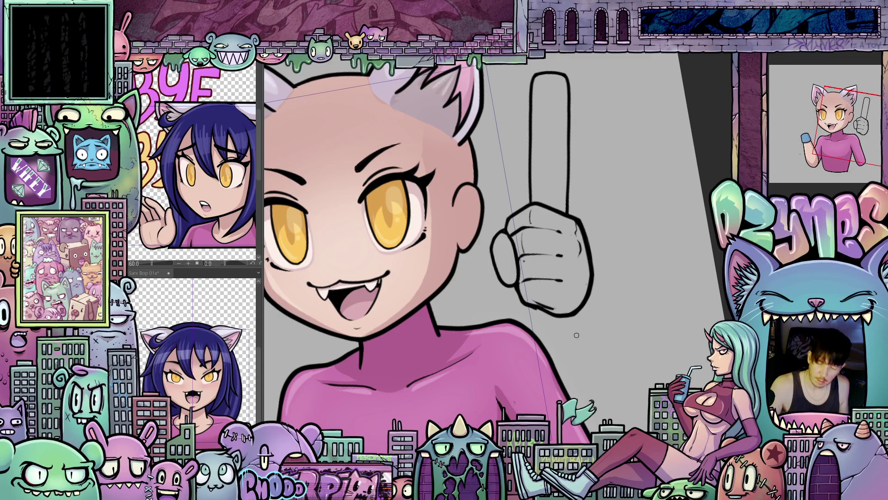
{"action": "mouse_move", "coordinate": [576, 335]}
{"action": "left_mouse_down"}
{"action": "mouse_move", "coordinate": [588, 342]}
{"action": "mouse_move", "coordinate": [600, 329]}
{"action": "mouse_move", "coordinate": [609, 343]}
{"action": "mouse_move", "coordinate": [553, 296]}
{"action": "left_mouse_up"}
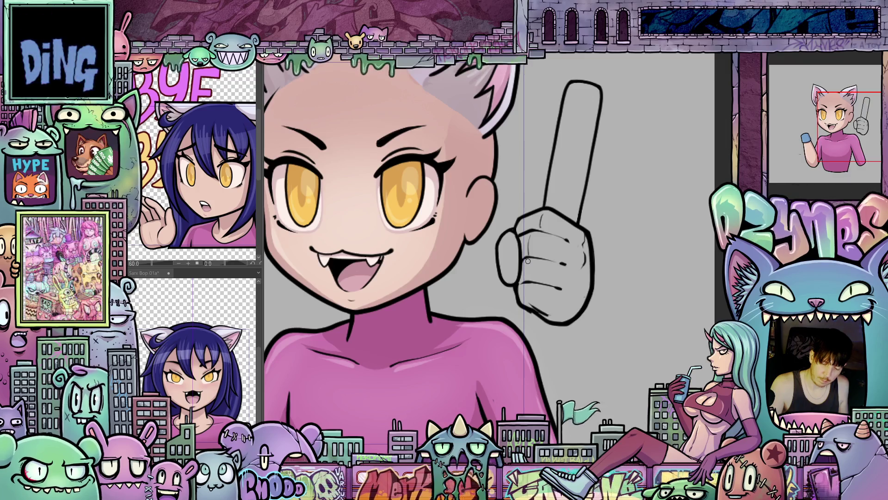
{"action": "left_click_drag", "start_coordinate": [578, 324], "coordinate": [572, 344]}
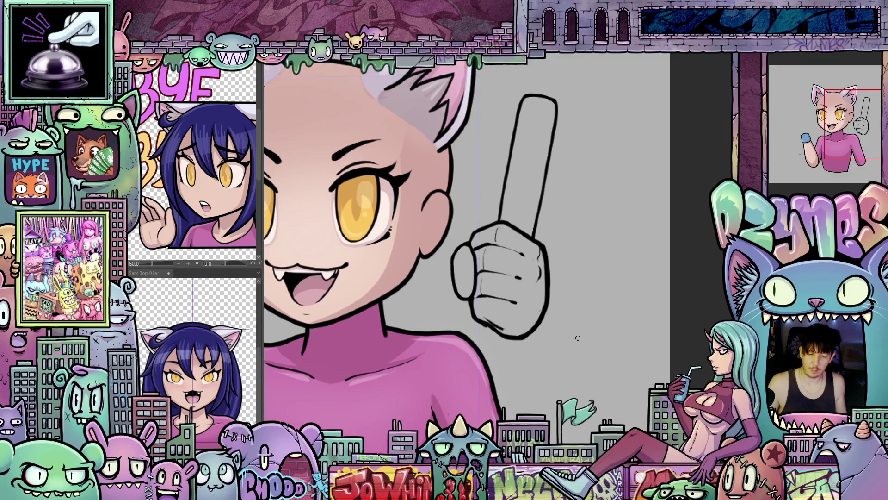
{"action": "scroll", "coordinate": [578, 337], "scroll_direction": "down", "scroll_amount": 3}
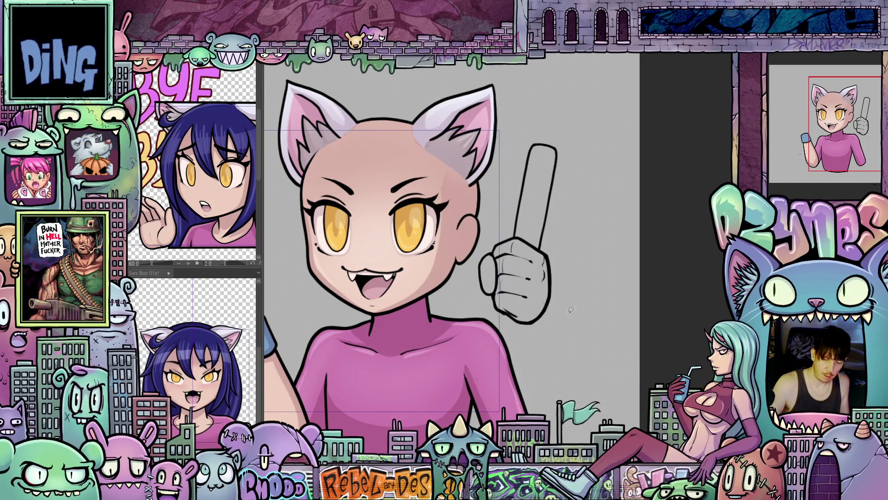
{"action": "left_click_drag", "start_coordinate": [476, 242], "coordinate": [565, 326]}
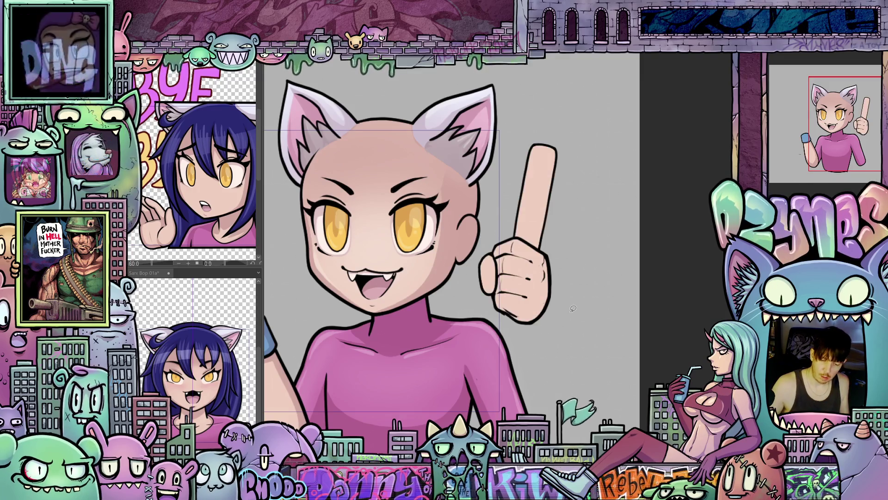
Lasso-fill the glow stick gripped in the fist with teal.
{"action": "scroll", "coordinate": [539, 288], "scroll_direction": "up", "scroll_amount": 2}
{"action": "scroll", "coordinate": [539, 288], "scroll_direction": "up", "scroll_amount": 2}
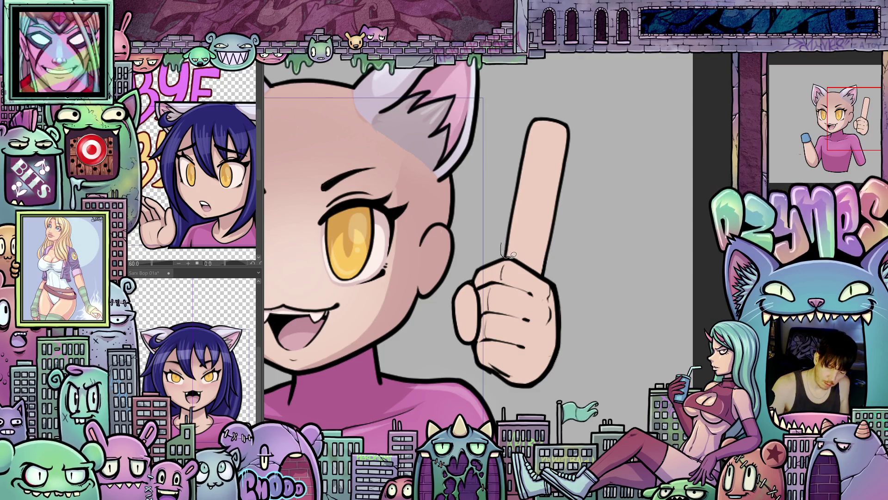
{"action": "mouse_move", "coordinate": [562, 249]}
{"action": "left_mouse_down"}
{"action": "mouse_move", "coordinate": [571, 162]}
{"action": "mouse_move", "coordinate": [515, 134]}
{"action": "mouse_move", "coordinate": [503, 255]}
{"action": "left_mouse_up"}
{"action": "mouse_move", "coordinate": [555, 356]}
{"action": "left_mouse_down"}
{"action": "mouse_move", "coordinate": [644, 306]}
{"action": "mouse_move", "coordinate": [624, 325]}
{"action": "mouse_move", "coordinate": [638, 337]}
{"action": "left_mouse_up"}
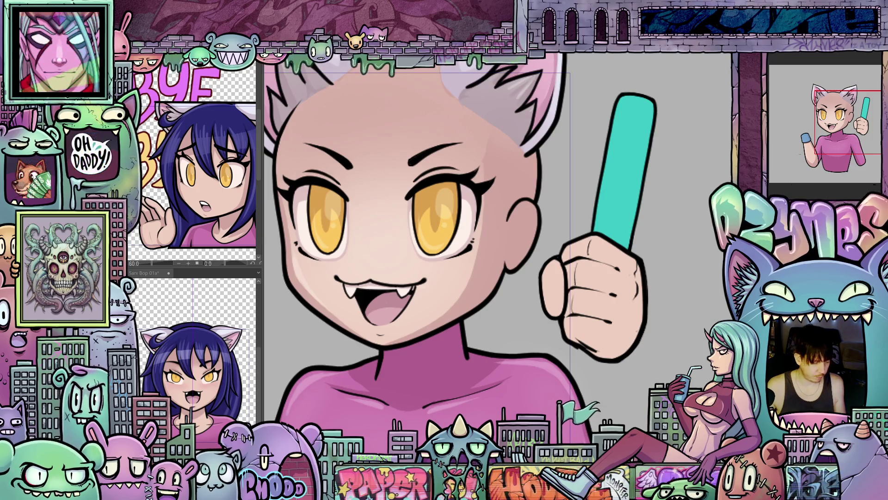
Lasso-fill a shadow shape on the fist and a shading shape along the teal stick.
{"action": "mouse_move", "coordinate": [606, 312]}
{"action": "left_mouse_down"}
{"action": "mouse_move", "coordinate": [497, 245]}
{"action": "mouse_move", "coordinate": [511, 264]}
{"action": "left_mouse_up"}
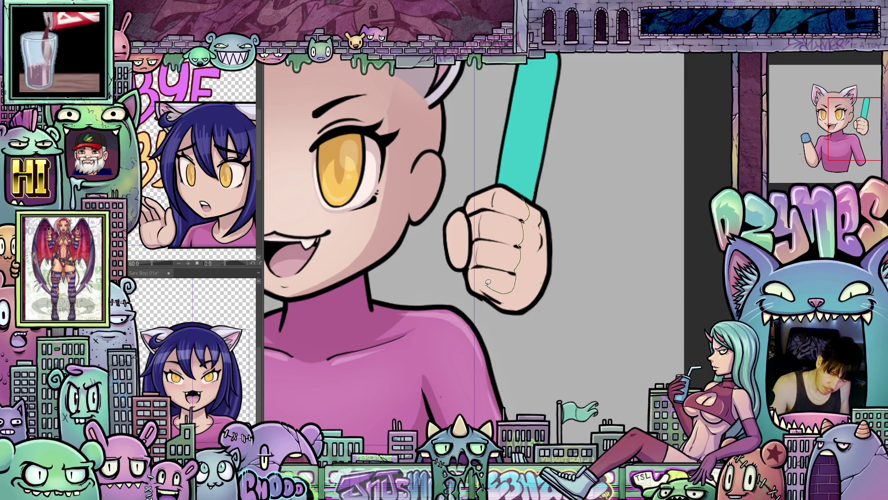
{"action": "left_click_drag", "start_coordinate": [467, 285], "coordinate": [567, 247]}
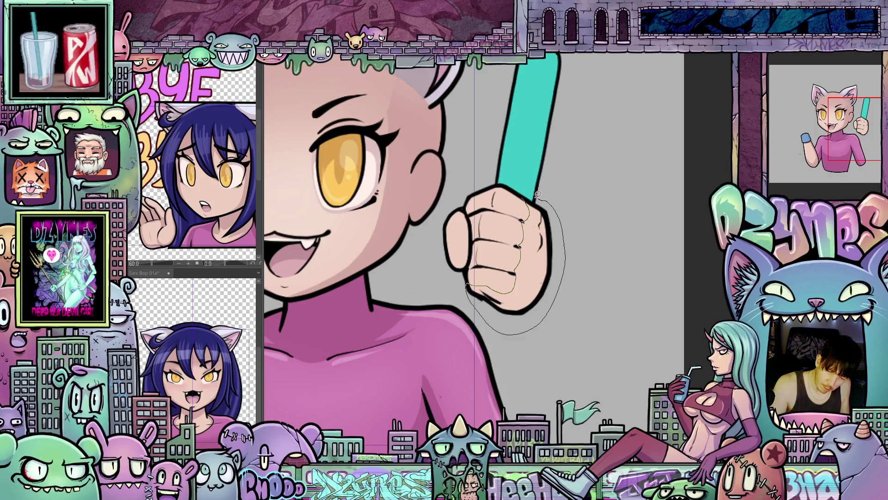
{"action": "left_click_drag", "start_coordinate": [528, 195], "coordinate": [525, 197]}
{"action": "left_click_drag", "start_coordinate": [539, 167], "coordinate": [534, 246]}
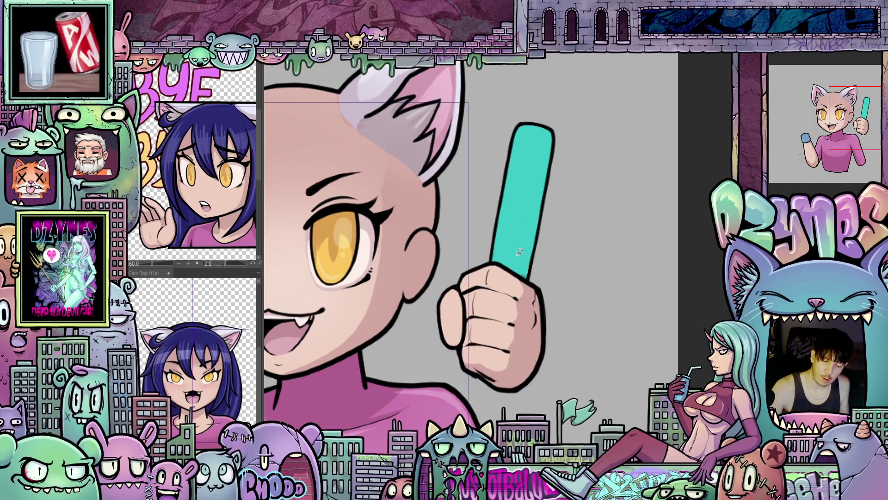
{"action": "left_click_drag", "start_coordinate": [535, 214], "coordinate": [548, 153]}
{"action": "left_click_drag", "start_coordinate": [548, 228], "coordinate": [530, 221]}
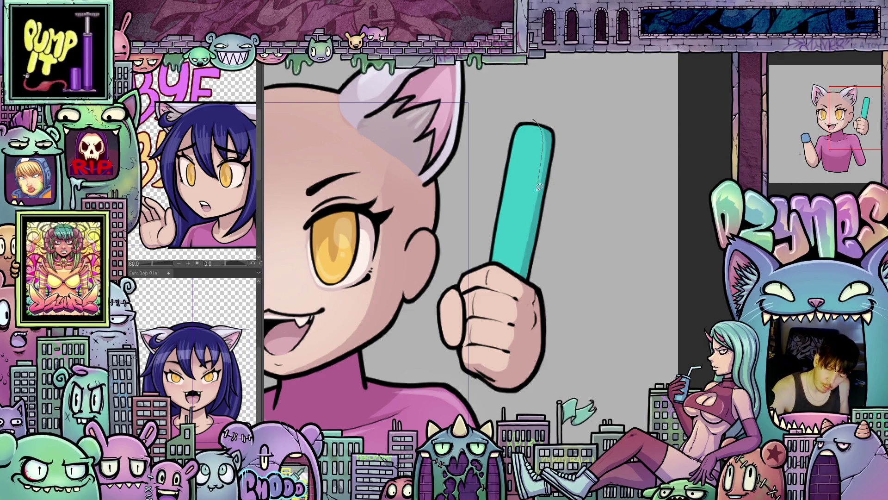
{"action": "mouse_move", "coordinate": [528, 245]}
{"action": "left_mouse_down"}
{"action": "mouse_move", "coordinate": [526, 265]}
{"action": "mouse_move", "coordinate": [562, 194]}
{"action": "mouse_move", "coordinate": [543, 113]}
{"action": "mouse_move", "coordinate": [535, 118]}
{"action": "left_mouse_up"}
Add a second shadow shape along the side of the fist.
{"action": "mouse_move", "coordinate": [570, 279]}
{"action": "left_mouse_down"}
{"action": "mouse_move", "coordinate": [617, 223]}
{"action": "mouse_move", "coordinate": [623, 230]}
{"action": "left_mouse_up"}
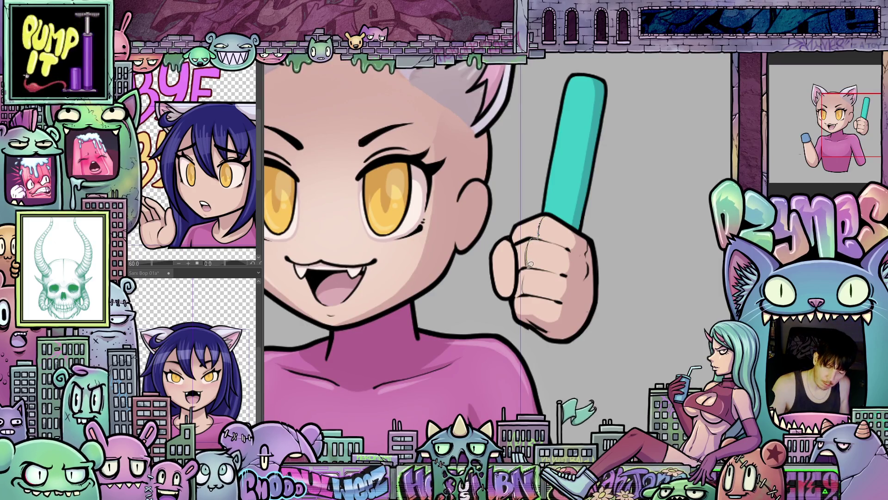
{"action": "left_click_drag", "start_coordinate": [525, 289], "coordinate": [527, 319]}
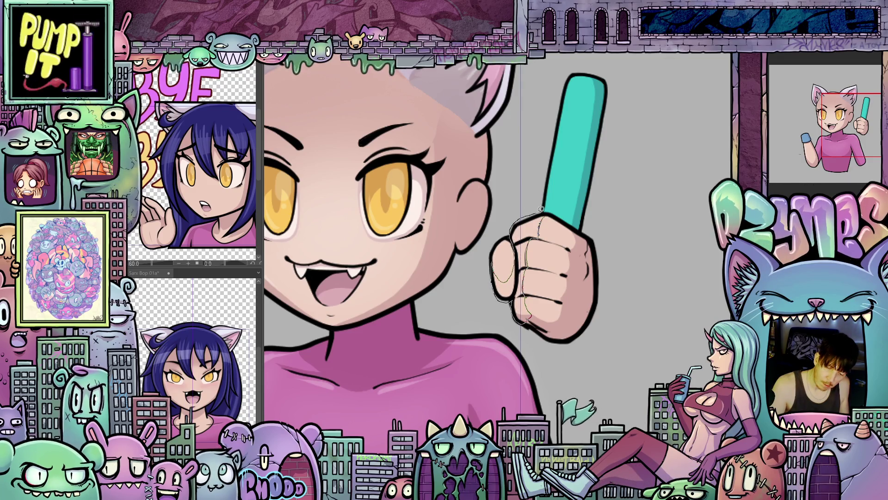
{"action": "left_click_drag", "start_coordinate": [541, 209], "coordinate": [541, 210]}
{"action": "left_click_drag", "start_coordinate": [612, 319], "coordinate": [617, 376]}
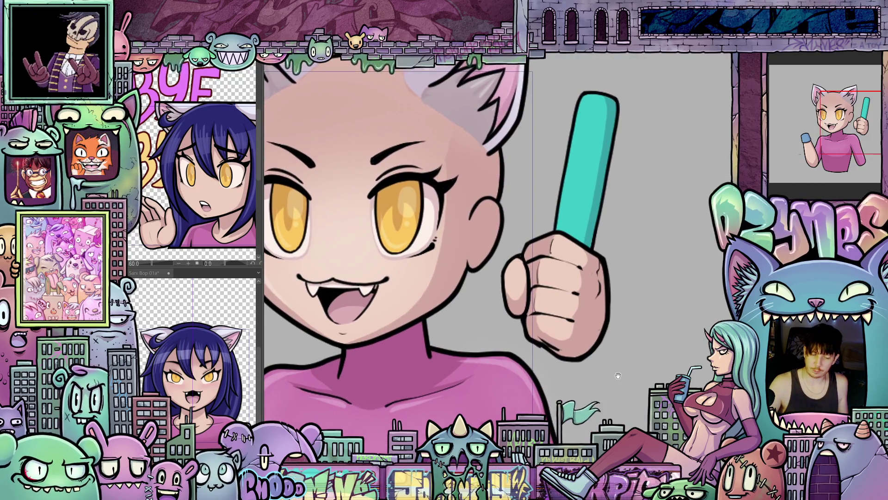
{"action": "scroll", "coordinate": [621, 373], "scroll_direction": "down", "scroll_amount": 3}
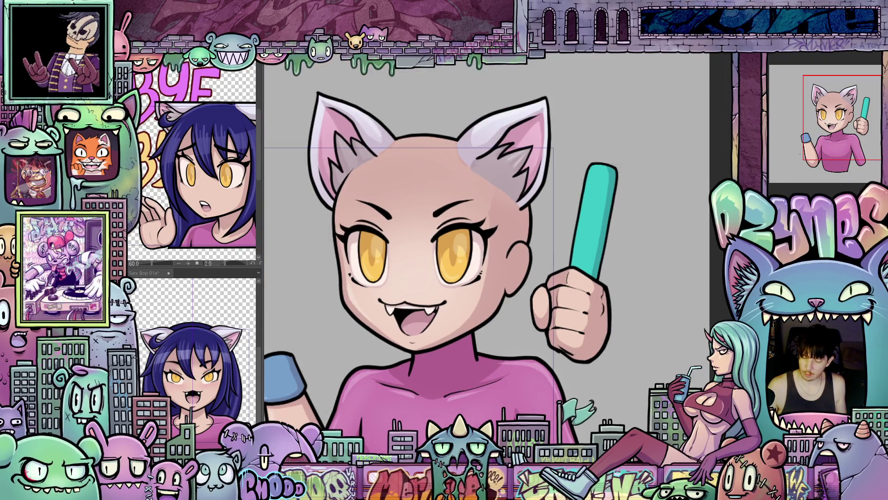
{"action": "left_click", "coordinate": [811, 50]}
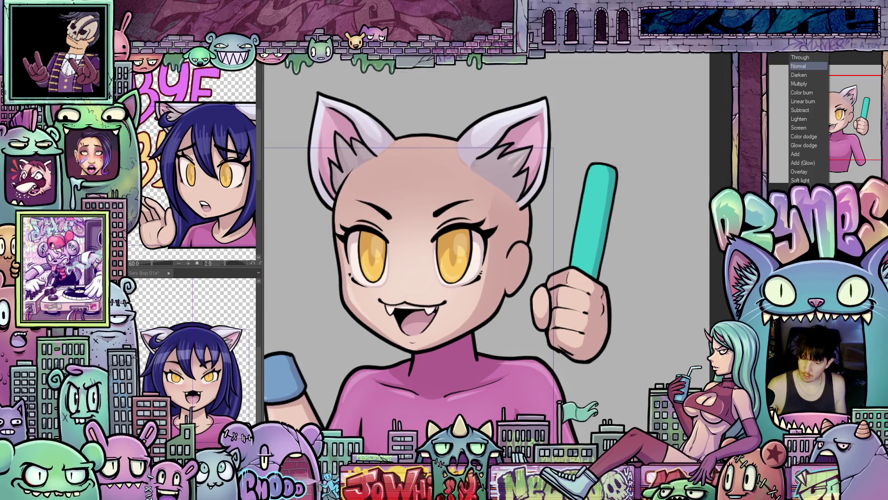
{"action": "left_click", "coordinate": [812, 57]}
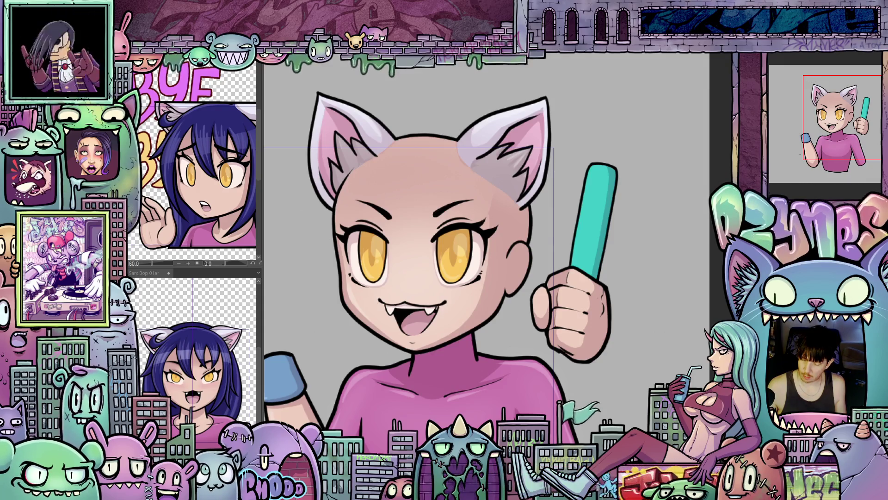
{"action": "left_click", "coordinate": [807, 66]}
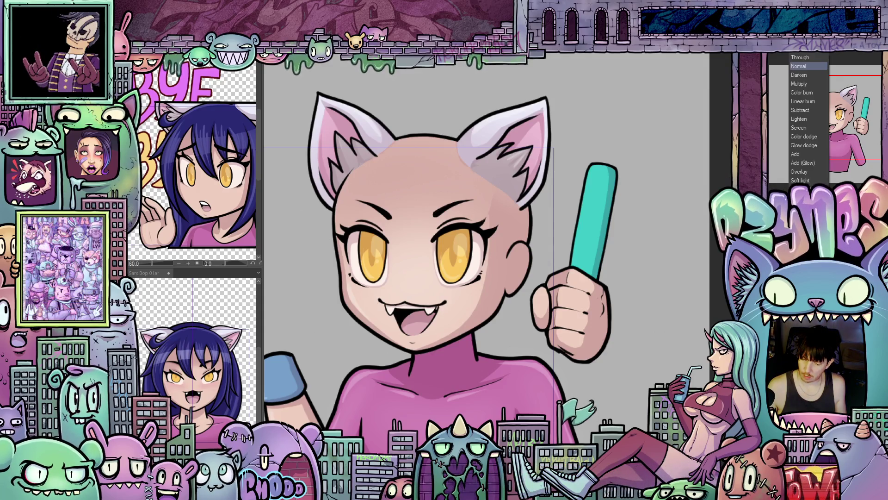
{"action": "left_click", "coordinate": [804, 58]}
{"action": "scroll", "coordinate": [699, 275], "scroll_direction": "up", "scroll_amount": 2}
{"action": "scroll", "coordinate": [691, 313], "scroll_direction": "up", "scroll_amount": 2}
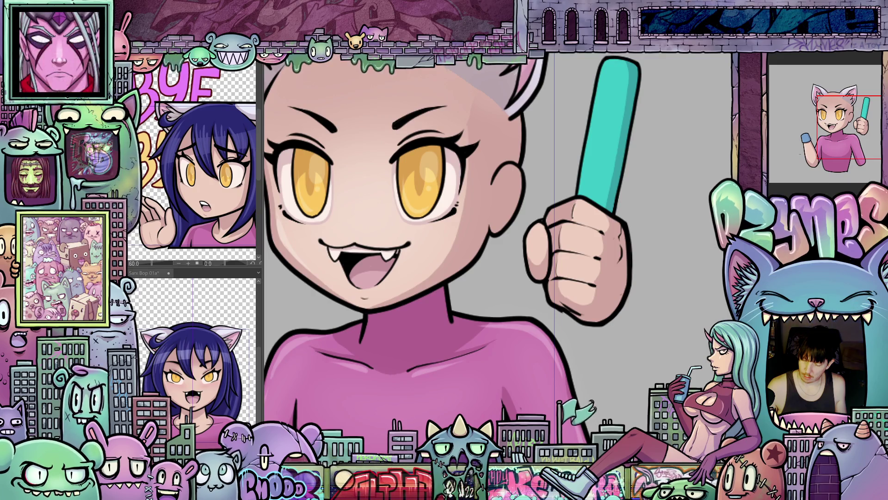
{"action": "left_click_drag", "start_coordinate": [555, 232], "coordinate": [514, 286]}
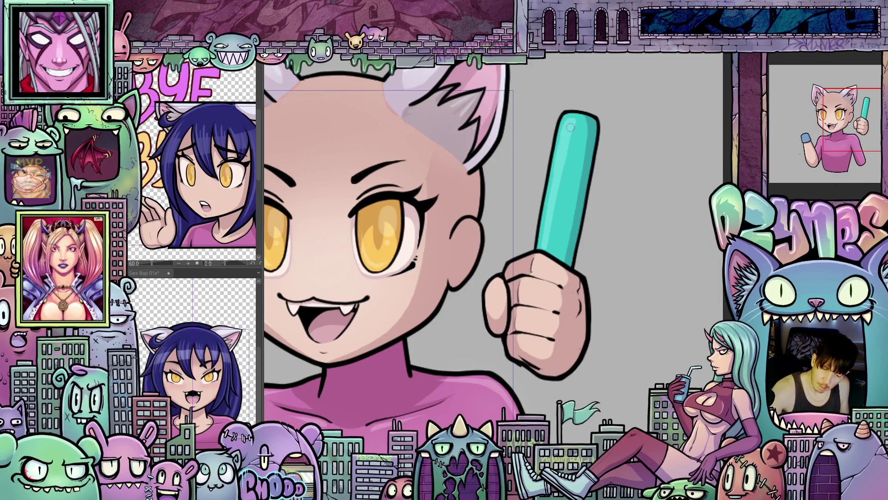
{"action": "left_click_drag", "start_coordinate": [628, 317], "coordinate": [671, 318]}
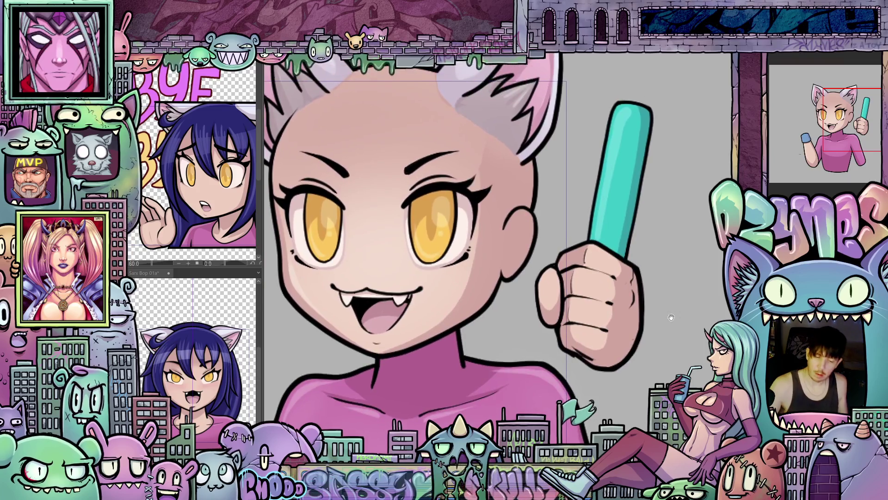
{"action": "scroll", "coordinate": [671, 351], "scroll_direction": "down", "scroll_amount": 3}
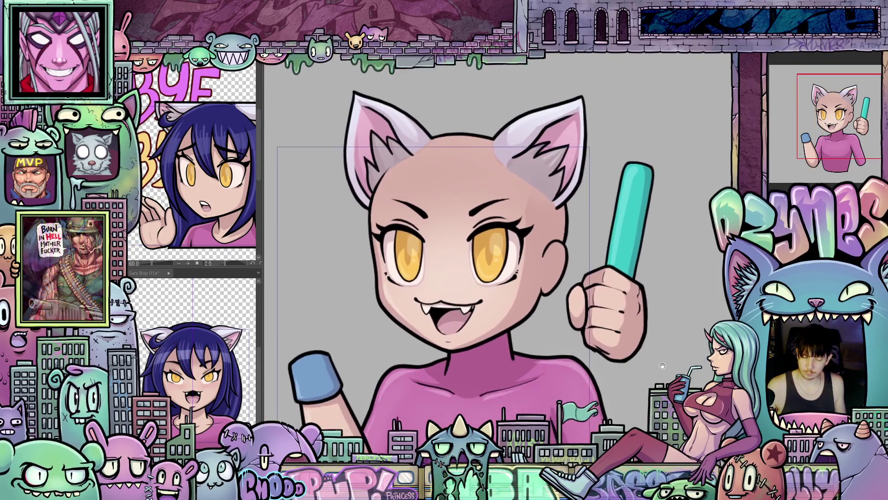
{"action": "scroll", "coordinate": [638, 324], "scroll_direction": "up", "scroll_amount": 2}
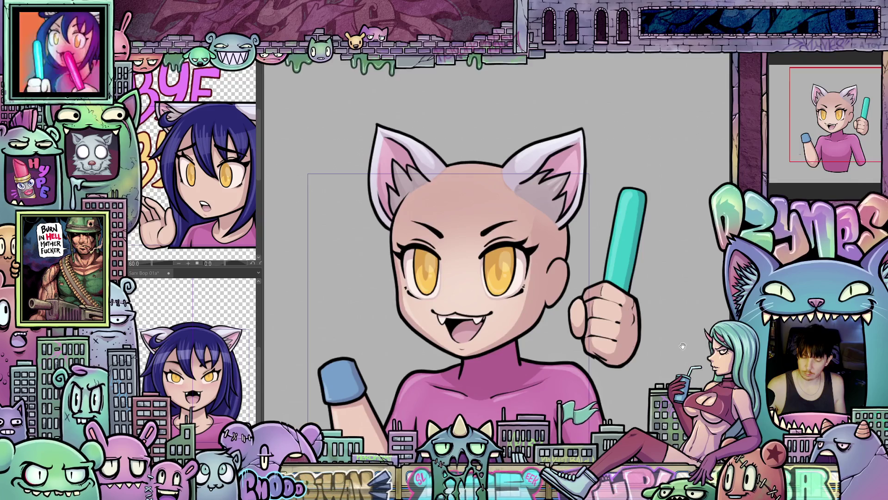
{"action": "left_click_drag", "start_coordinate": [595, 294], "coordinate": [562, 268]}
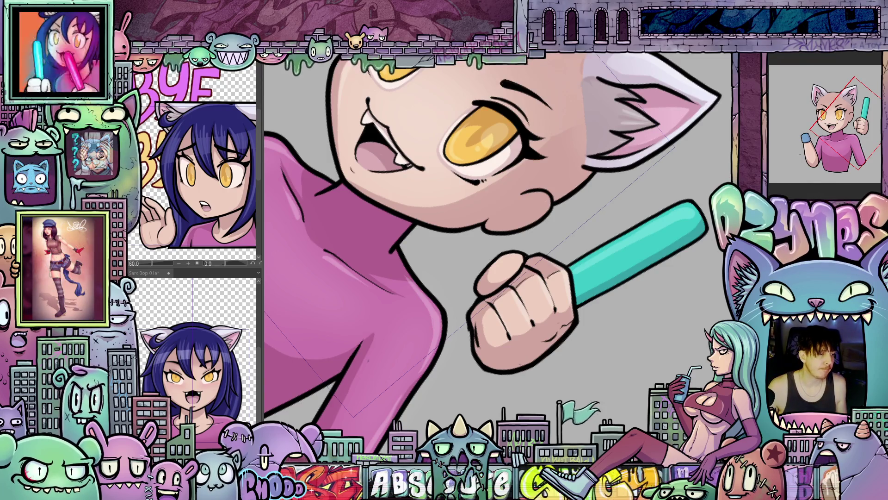
{"action": "scroll", "coordinate": [567, 357], "scroll_direction": "down", "scroll_amount": 5}
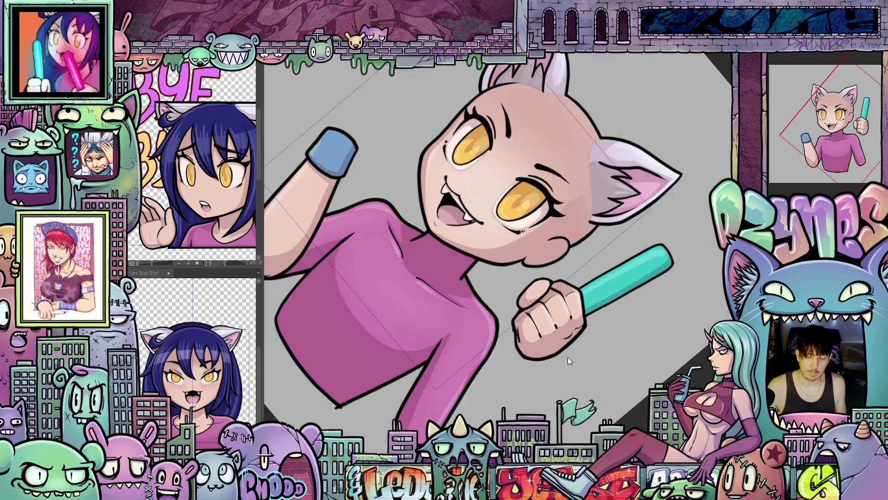
{"action": "scroll", "coordinate": [567, 357], "scroll_direction": "up", "scroll_amount": 5}
{"action": "mouse_move", "coordinate": [567, 356]}
{"action": "left_mouse_down"}
{"action": "mouse_move", "coordinate": [626, 278]}
{"action": "mouse_move", "coordinate": [478, 260]}
{"action": "left_mouse_up"}
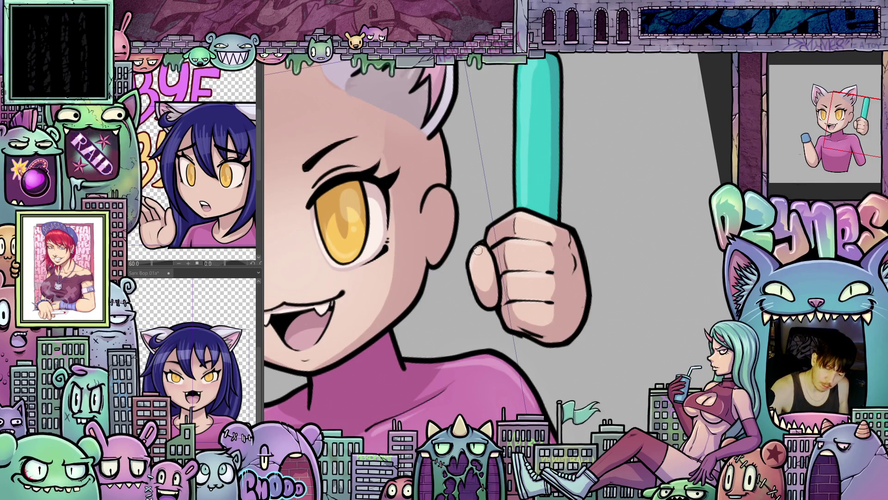
{"action": "left_click_drag", "start_coordinate": [494, 267], "coordinate": [555, 252]}
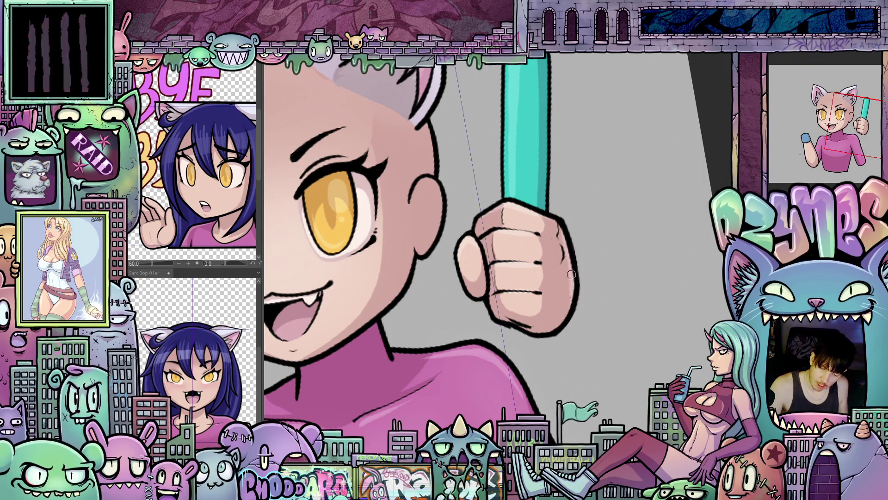
{"action": "left_click_drag", "start_coordinate": [641, 355], "coordinate": [561, 341]}
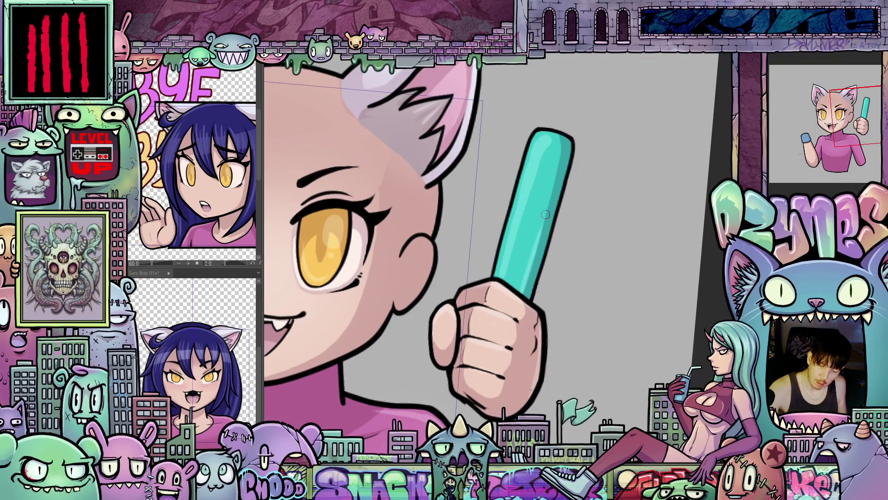
{"action": "scroll", "coordinate": [531, 325], "scroll_direction": "down", "scroll_amount": 2}
{"action": "scroll", "coordinate": [602, 319], "scroll_direction": "down", "scroll_amount": 2}
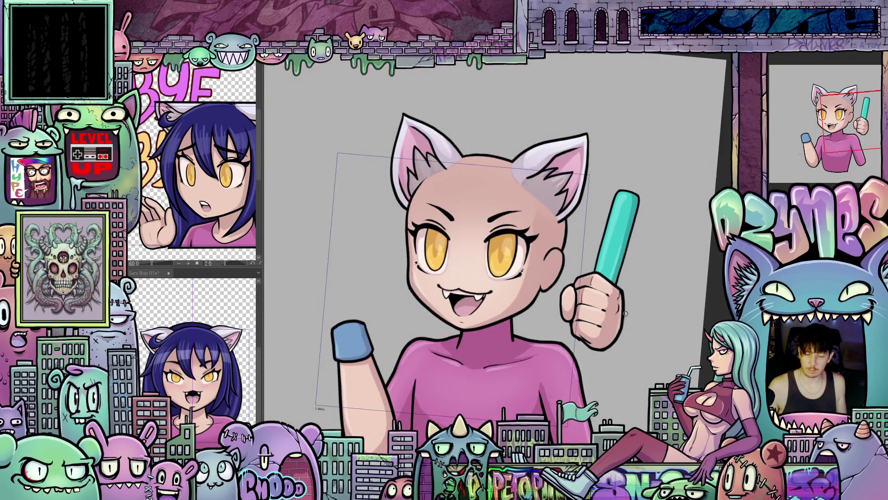
{"action": "scroll", "coordinate": [672, 315], "scroll_direction": "up", "scroll_amount": 1}
Reset the view rotation to upright and switch the layer blending from Normal to Add (Glow).
{"action": "key", "text": "ctrl+at"}
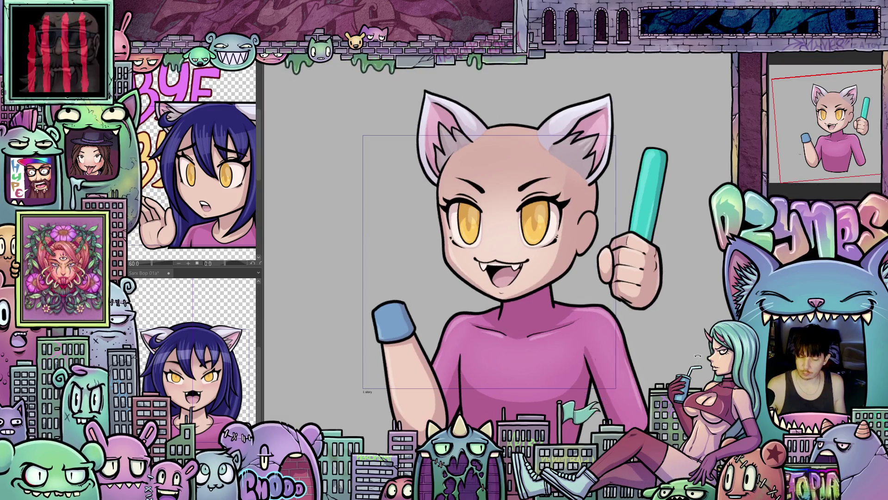
{"action": "scroll", "coordinate": [691, 361], "scroll_direction": "up", "scroll_amount": 1}
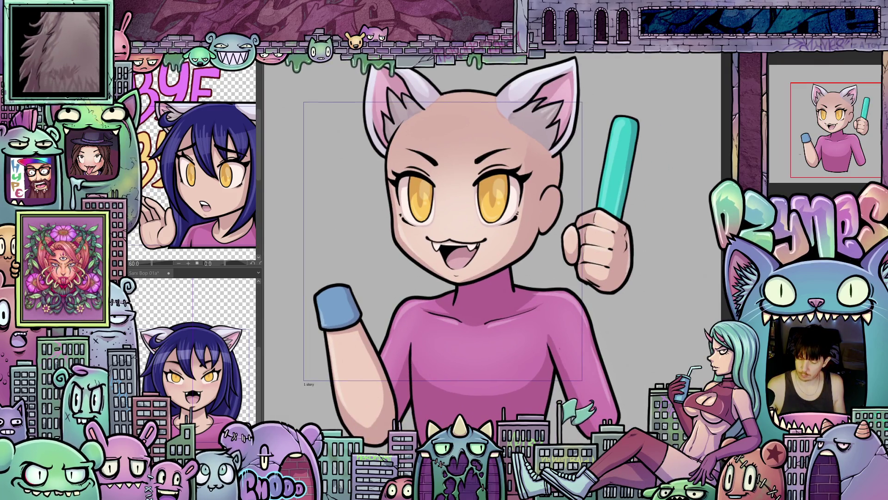
{"action": "left_click", "coordinate": [807, 66]}
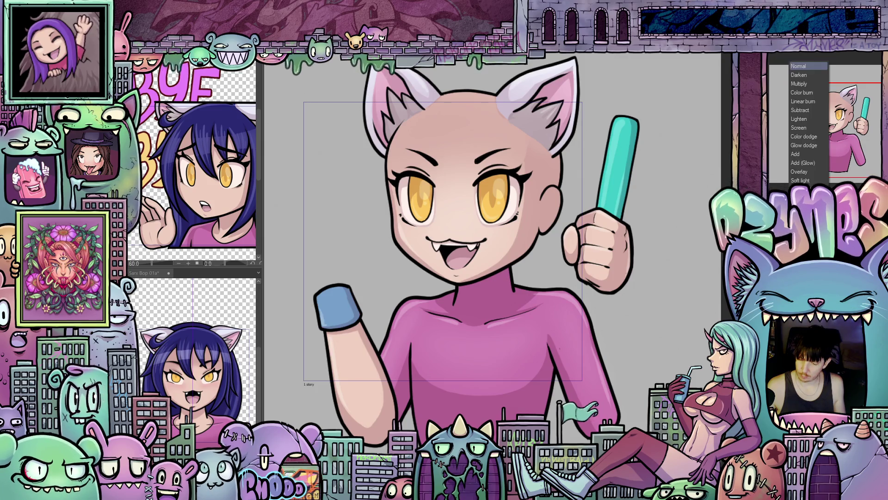
{"action": "left_click", "coordinate": [805, 163]}
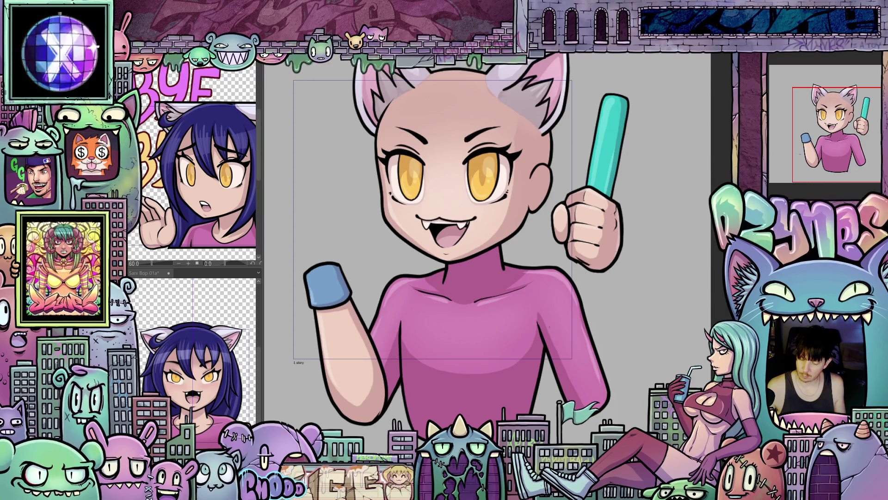
Reveal the forearm with its blue wristband and zoom out to check the whole figure.
{"action": "key", "text": "ctrl+z"}
{"action": "scroll", "coordinate": [643, 318], "scroll_direction": "down", "scroll_amount": 3}
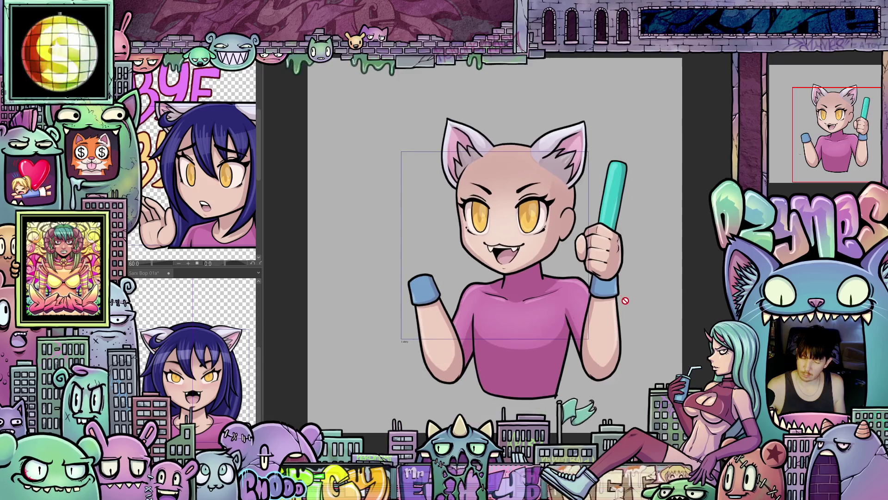
{"action": "left_click_drag", "start_coordinate": [643, 318], "coordinate": [644, 302]}
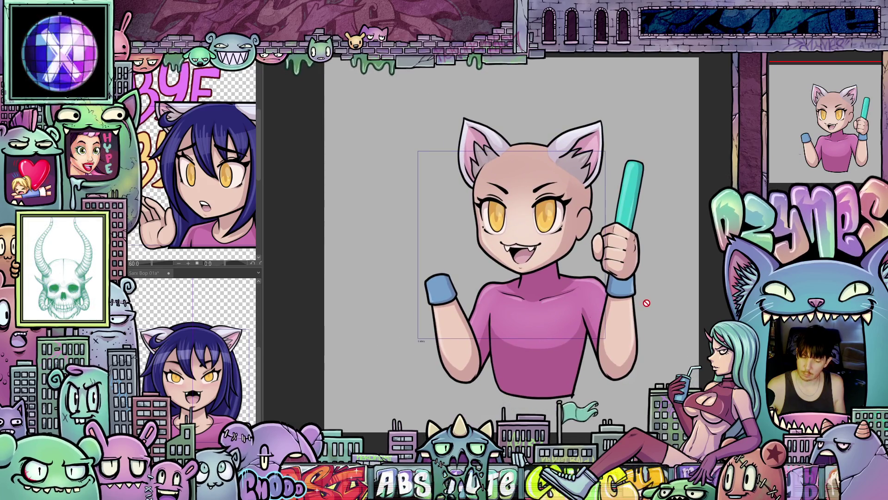
{"action": "scroll", "coordinate": [635, 289], "scroll_direction": "up", "scroll_amount": 1}
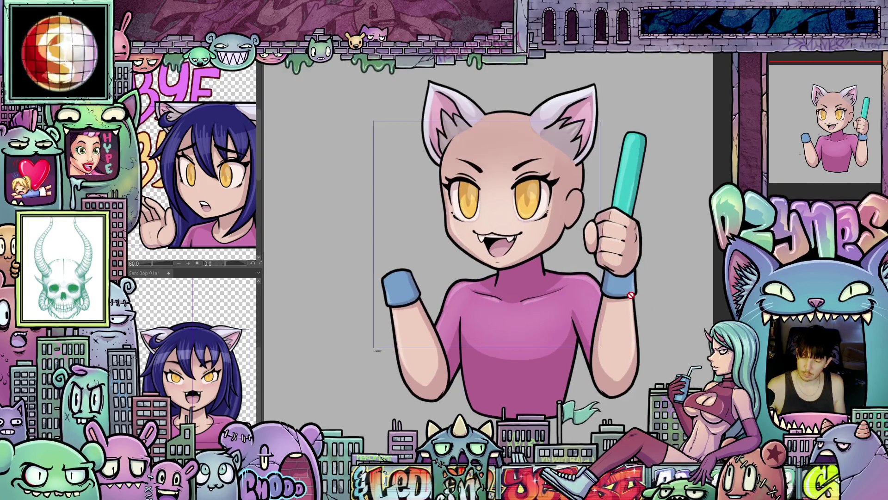
{"action": "scroll", "coordinate": [632, 295], "scroll_direction": "up", "scroll_amount": 1}
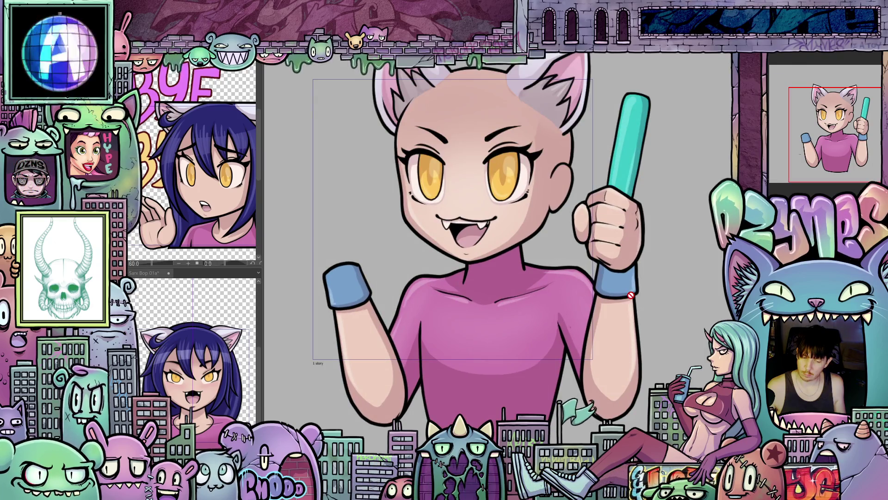
{"action": "left_click_drag", "start_coordinate": [636, 307], "coordinate": [653, 288]}
{"action": "scroll", "coordinate": [671, 310], "scroll_direction": "down", "scroll_amount": 1}
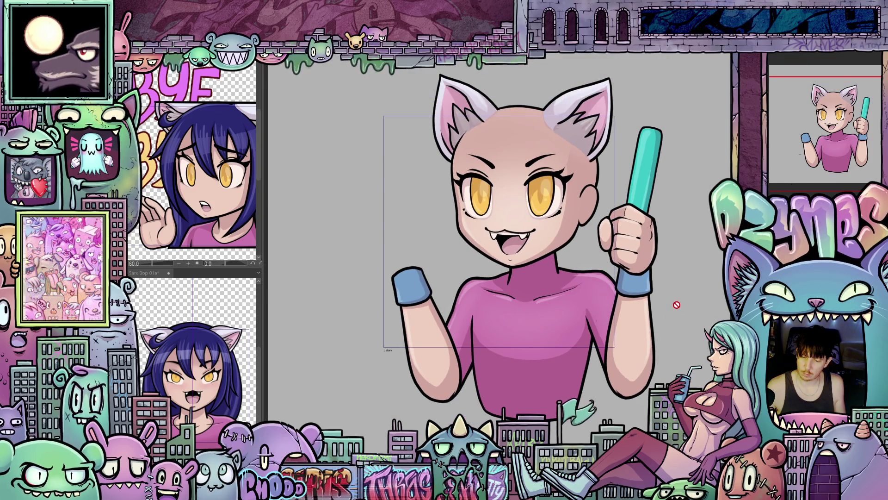
{"action": "scroll", "coordinate": [674, 303], "scroll_direction": "down", "scroll_amount": 3}
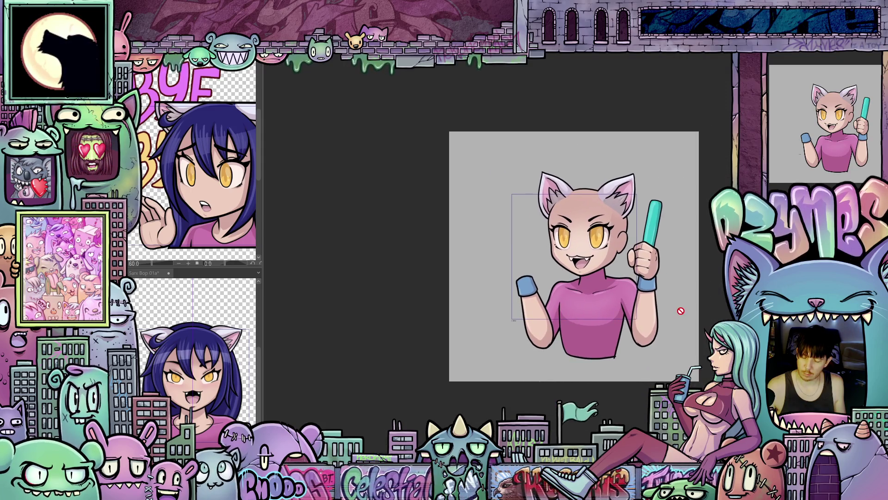
{"action": "scroll", "coordinate": [691, 329], "scroll_direction": "up", "scroll_amount": 2}
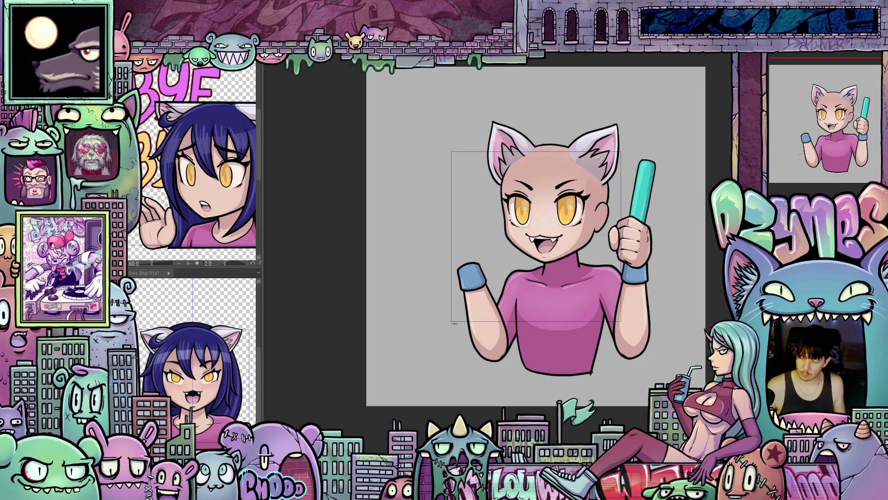
{"action": "right_click", "coordinate": [779, 95]}
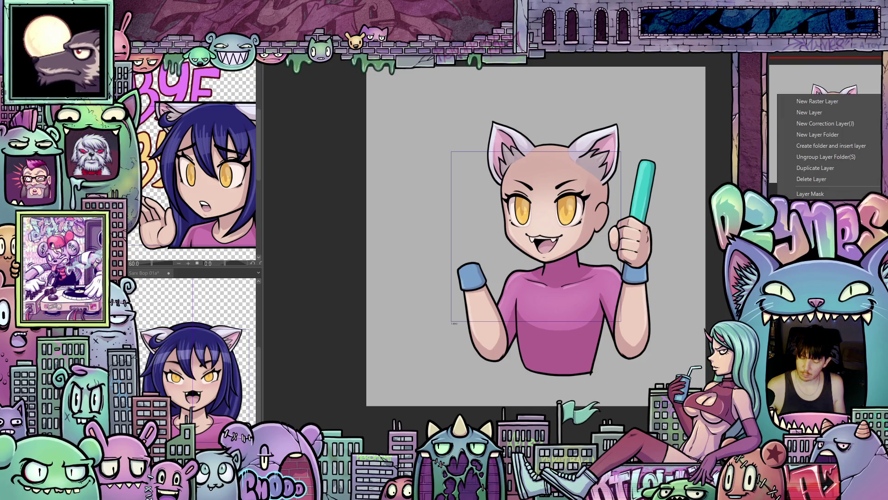
Duplicate the arm-and-glow-stick layer and flip the copy horizontally for a second raised fist.
{"action": "left_click", "coordinate": [825, 170]}
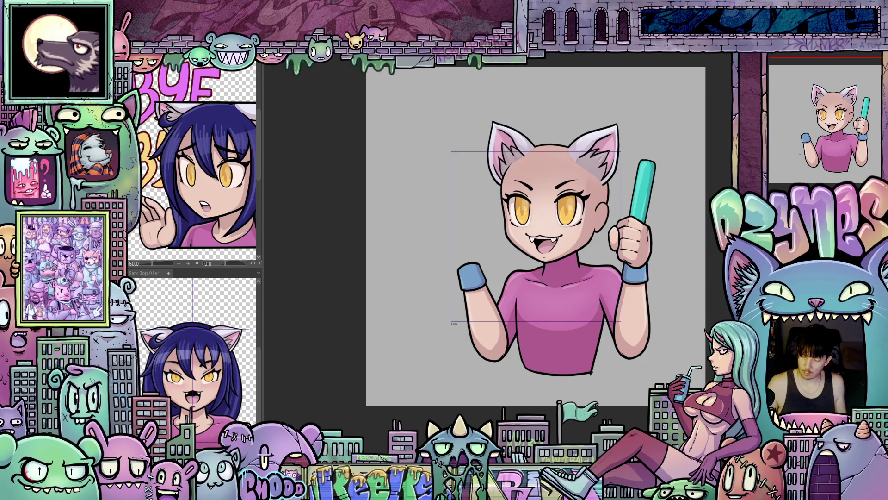
{"action": "key", "text": "ctrl+z"}
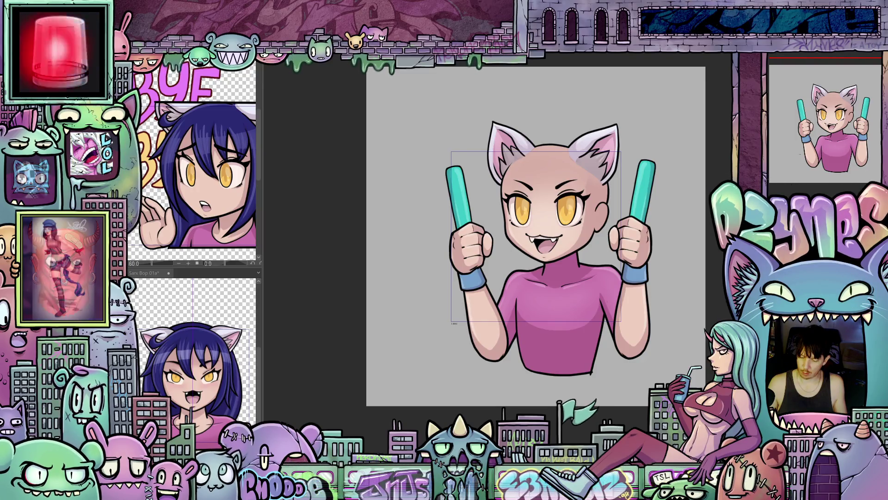
{"action": "scroll", "coordinate": [392, 262], "scroll_direction": "up", "scroll_amount": 2}
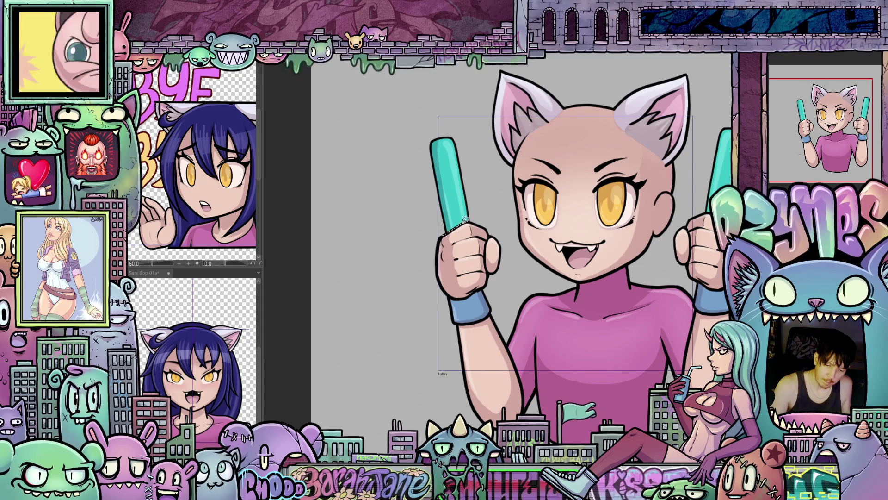
{"action": "left_click_drag", "start_coordinate": [476, 221], "coordinate": [471, 141]}
Fill the left glow stick bright green and airbrush a soft green glow around it.
{"action": "left_click_drag", "start_coordinate": [426, 186], "coordinate": [425, 178]}
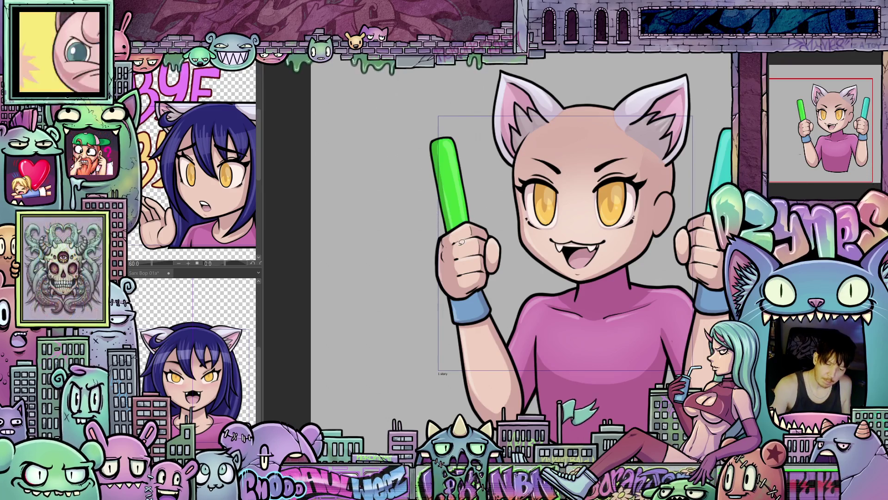
{"action": "scroll", "coordinate": [491, 267], "scroll_direction": "down", "scroll_amount": 2}
{"action": "left_click_drag", "start_coordinate": [491, 267], "coordinate": [498, 274]}
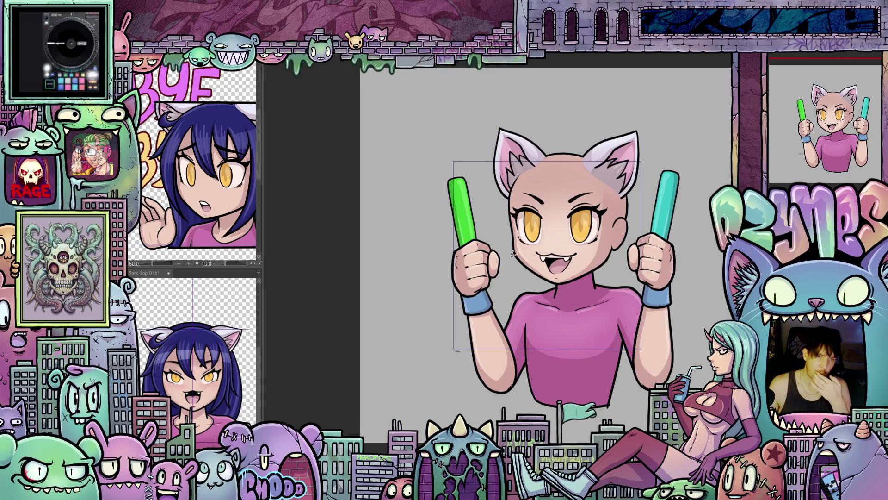
{"action": "scroll", "coordinate": [483, 249], "scroll_direction": "up", "scroll_amount": 2}
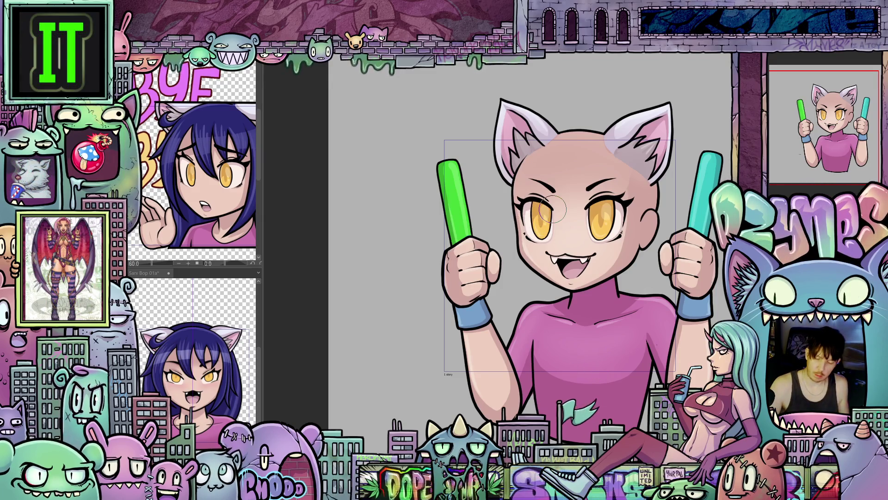
{"action": "mouse_move", "coordinate": [446, 198]}
{"action": "left_mouse_down"}
{"action": "mouse_move", "coordinate": [463, 196]}
{"action": "mouse_move", "coordinate": [460, 184]}
{"action": "mouse_move", "coordinate": [479, 232]}
{"action": "mouse_move", "coordinate": [476, 217]}
{"action": "left_mouse_up"}
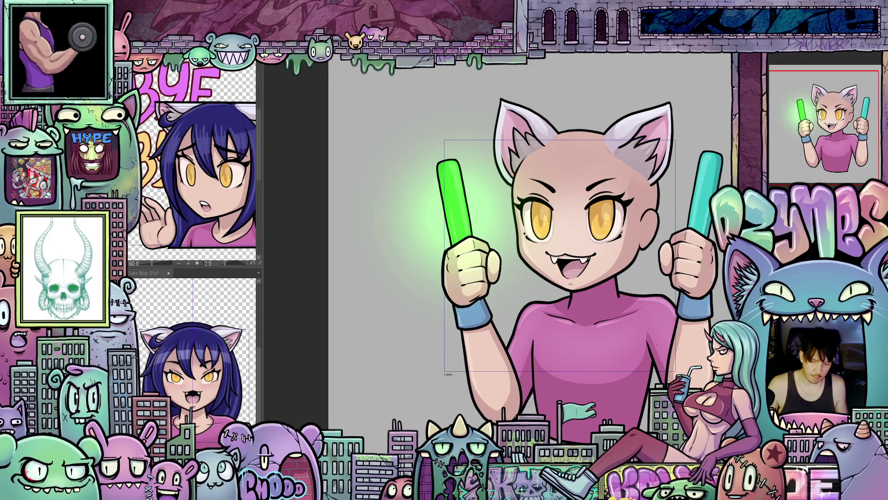
Airbrush a soft cyan glow around the right turquoise glow stick, lighting the fist.
{"action": "mouse_move", "coordinate": [692, 180]}
{"action": "left_mouse_down"}
{"action": "mouse_move", "coordinate": [691, 222]}
{"action": "mouse_move", "coordinate": [661, 241]}
{"action": "mouse_move", "coordinate": [669, 259]}
{"action": "mouse_move", "coordinate": [656, 217]}
{"action": "mouse_move", "coordinate": [701, 311]}
{"action": "mouse_move", "coordinate": [644, 303]}
{"action": "left_mouse_up"}
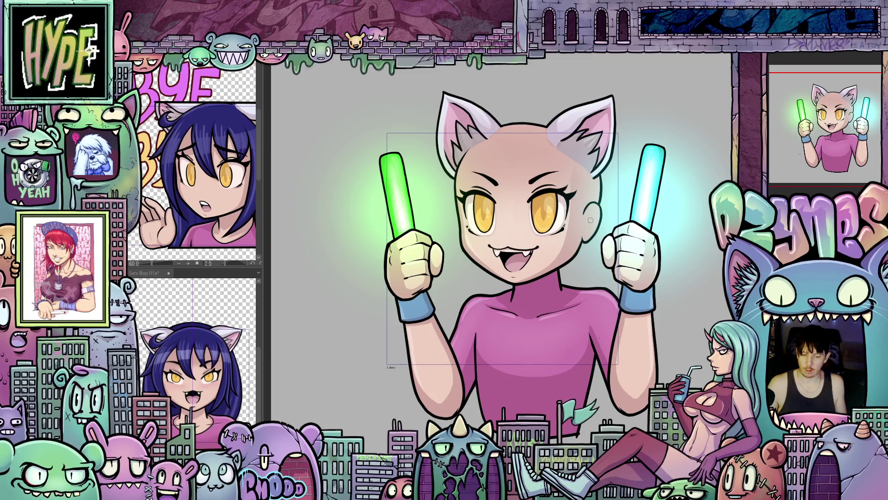
{"action": "scroll", "coordinate": [591, 220], "scroll_direction": "down", "scroll_amount": 2}
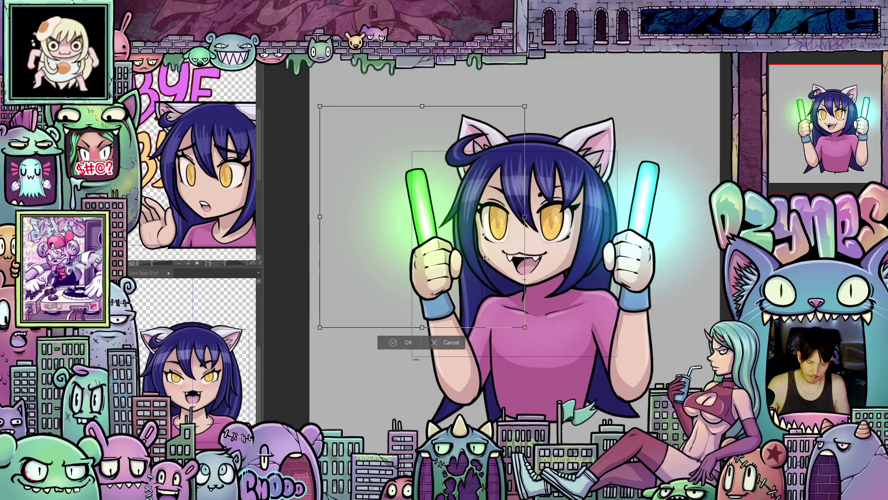
Try and cancel a rotation of the green stick, then tilt the cyan stick counter-clockwise.
{"action": "mouse_move", "coordinate": [544, 224]}
{"action": "left_mouse_down"}
{"action": "mouse_move", "coordinate": [570, 265]}
{"action": "mouse_move", "coordinate": [551, 222]}
{"action": "mouse_move", "coordinate": [576, 265]}
{"action": "mouse_move", "coordinate": [572, 241]}
{"action": "mouse_move", "coordinate": [580, 273]}
{"action": "mouse_move", "coordinate": [566, 238]}
{"action": "mouse_move", "coordinate": [467, 359]}
{"action": "left_mouse_up"}
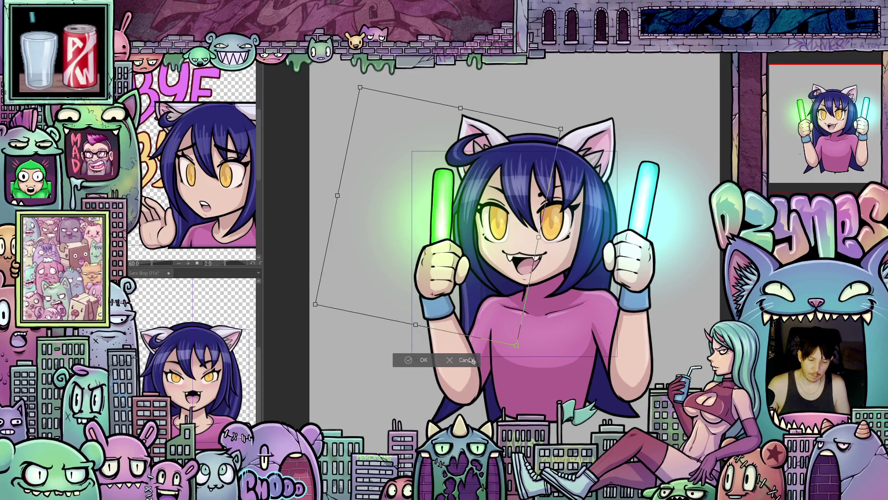
{"action": "left_click", "coordinate": [467, 359]}
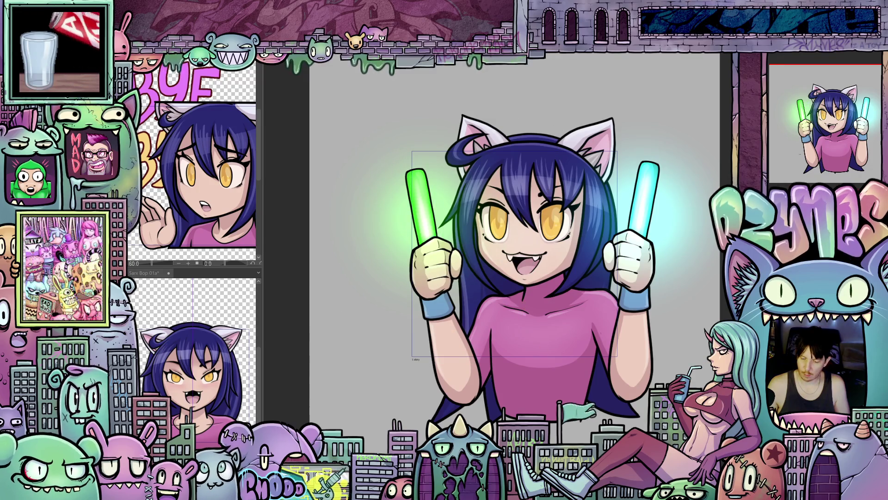
{"action": "key", "text": "ctrl+t"}
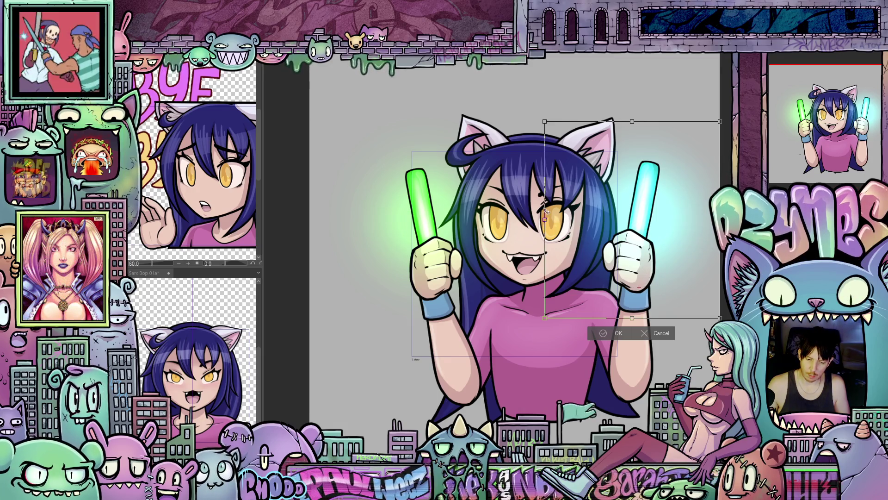
{"action": "mouse_move", "coordinate": [546, 212]}
{"action": "left_mouse_down"}
{"action": "mouse_move", "coordinate": [537, 248]}
{"action": "mouse_move", "coordinate": [542, 227]}
{"action": "left_mouse_up"}
{"action": "left_click_drag", "start_coordinate": [541, 233], "coordinate": [553, 219]}
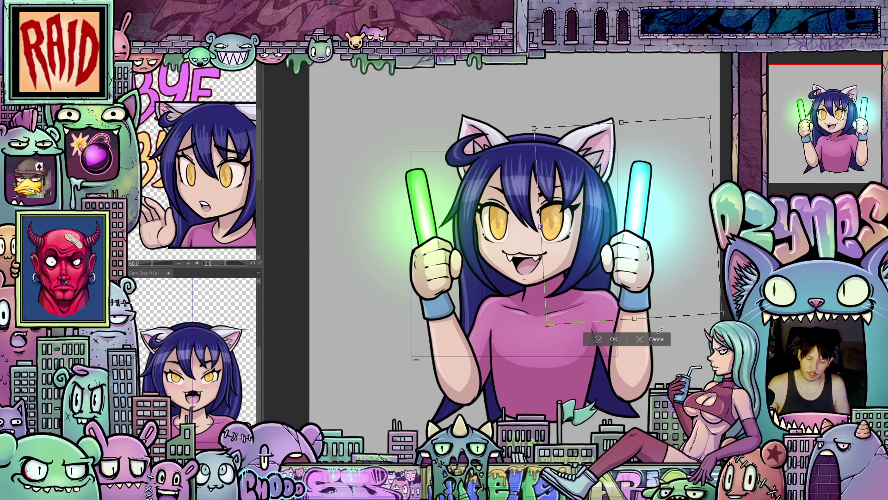
{"action": "key", "text": "Return"}
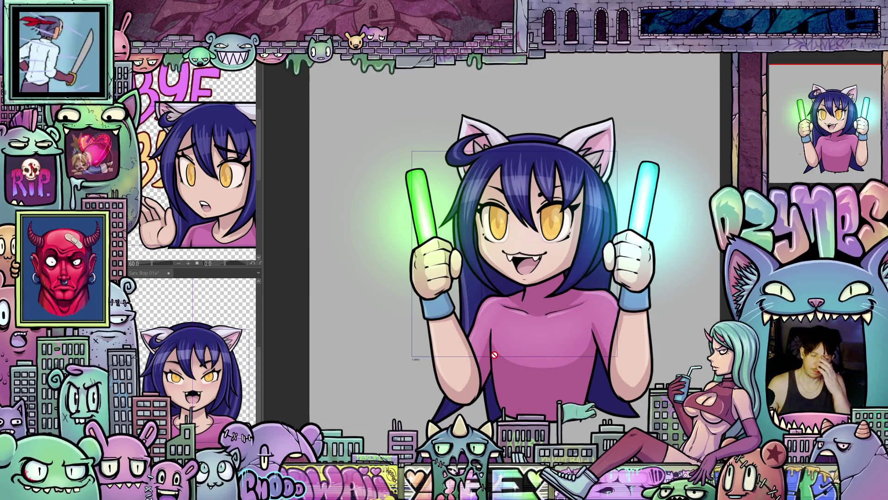
{"action": "scroll", "coordinate": [561, 345], "scroll_direction": "up", "scroll_amount": 2}
{"action": "left_click_drag", "start_coordinate": [561, 326], "coordinate": [529, 345]}
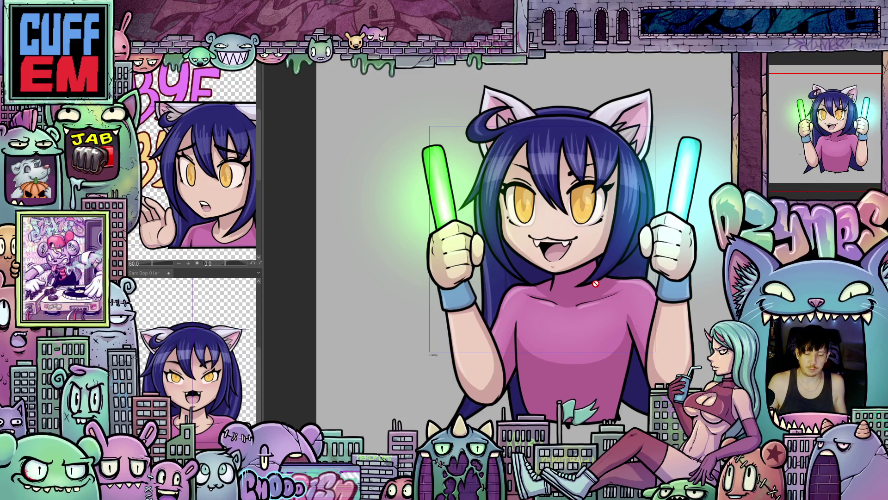
Pan up to the torso and zoom in on the raised arm and pink shirt.
{"action": "left_click_drag", "start_coordinate": [673, 353], "coordinate": [669, 340]}
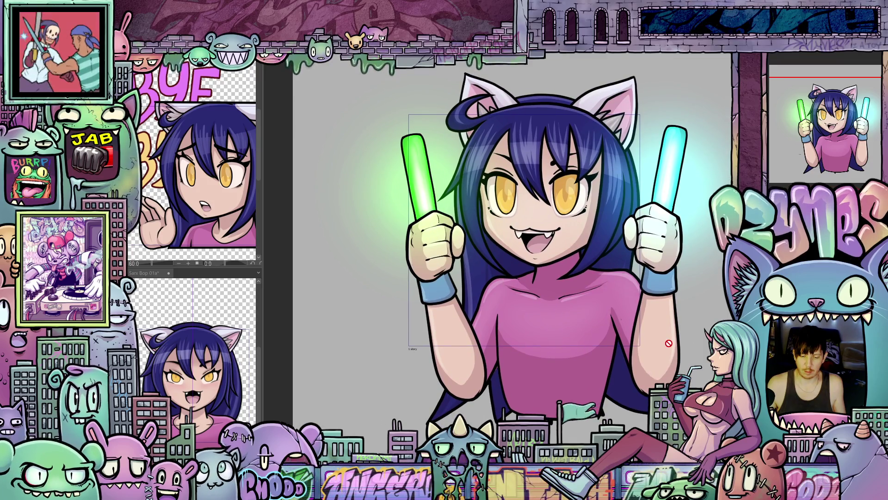
{"action": "scroll", "coordinate": [639, 342], "scroll_direction": "up", "scroll_amount": 1}
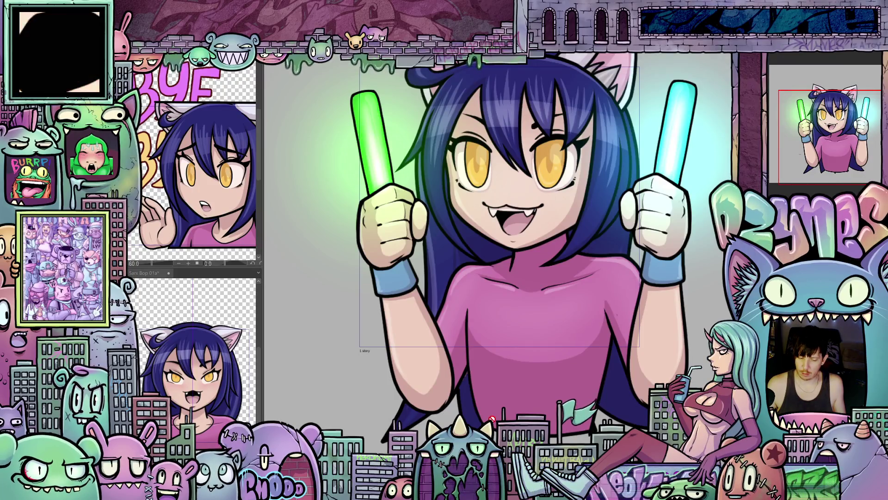
{"action": "scroll", "coordinate": [498, 250], "scroll_direction": "up", "scroll_amount": 5}
{"action": "scroll", "coordinate": [498, 250], "scroll_direction": "down", "scroll_amount": 4}
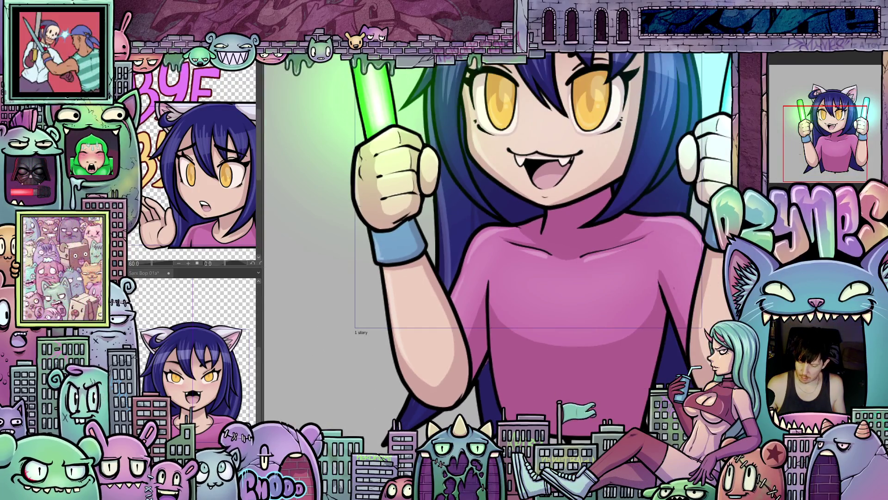
{"action": "scroll", "coordinate": [489, 371], "scroll_direction": "up", "scroll_amount": 6}
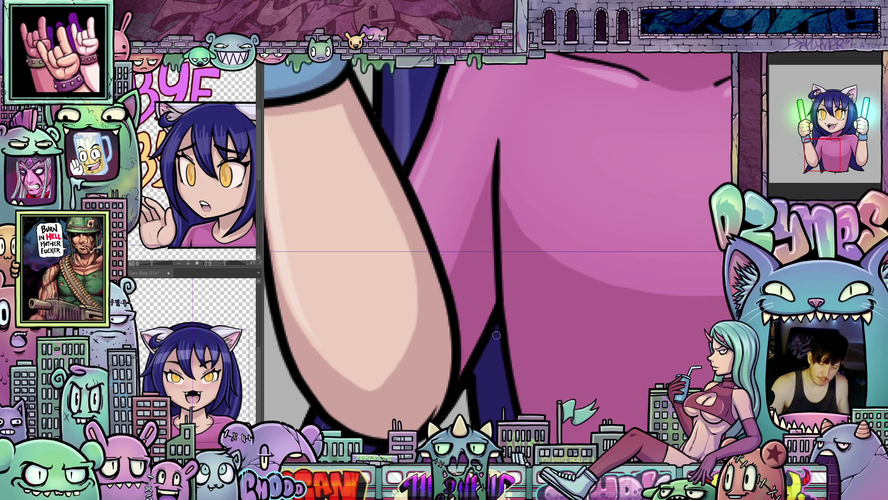
Pan across the shirt, then zoom out to frame the full upper body and both glow sticks.
{"action": "mouse_move", "coordinate": [655, 338]}
{"action": "left_mouse_down"}
{"action": "mouse_move", "coordinate": [601, 363]}
{"action": "mouse_move", "coordinate": [675, 363]}
{"action": "mouse_move", "coordinate": [589, 415]}
{"action": "left_mouse_up"}
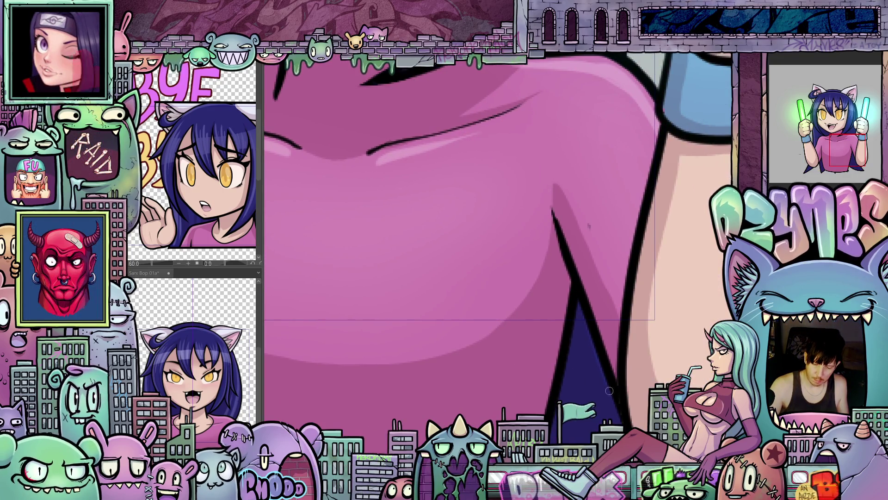
{"action": "scroll", "coordinate": [600, 345], "scroll_direction": "down", "scroll_amount": 2}
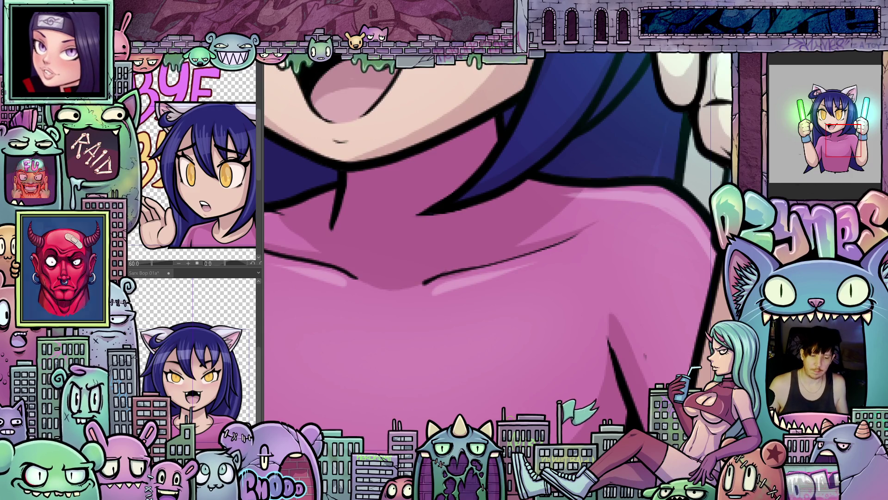
{"action": "scroll", "coordinate": [512, 409], "scroll_direction": "down", "scroll_amount": 2}
{"action": "scroll", "coordinate": [512, 409], "scroll_direction": "down", "scroll_amount": 3}
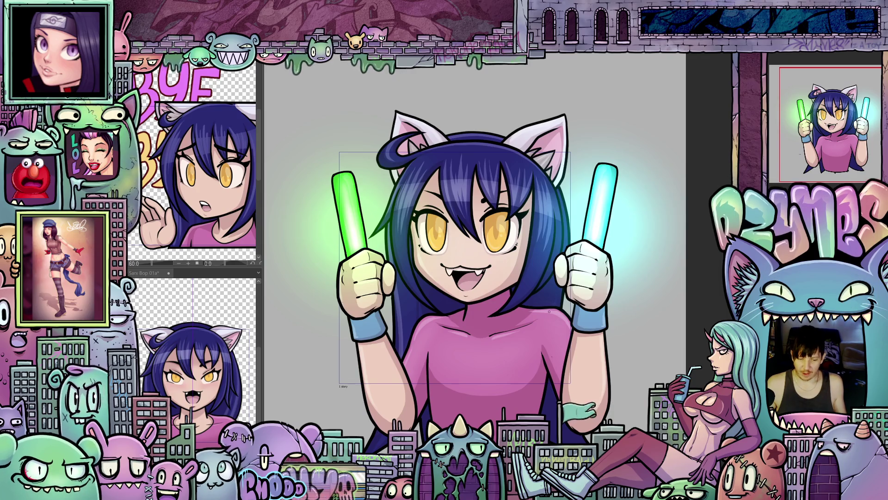
{"action": "scroll", "coordinate": [548, 277], "scroll_direction": "up", "scroll_amount": 1}
{"action": "scroll", "coordinate": [549, 276], "scroll_direction": "down", "scroll_amount": 2}
{"action": "scroll", "coordinate": [570, 303], "scroll_direction": "up", "scroll_amount": 2}
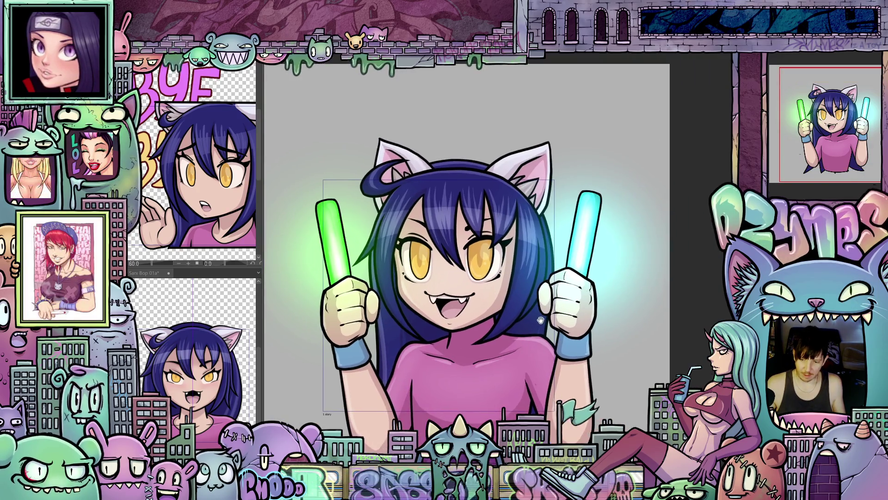
Recentre on the character and zoom into the chest where the magenta fold sketch lines show.
{"action": "left_click_drag", "start_coordinate": [570, 303], "coordinate": [587, 300]}
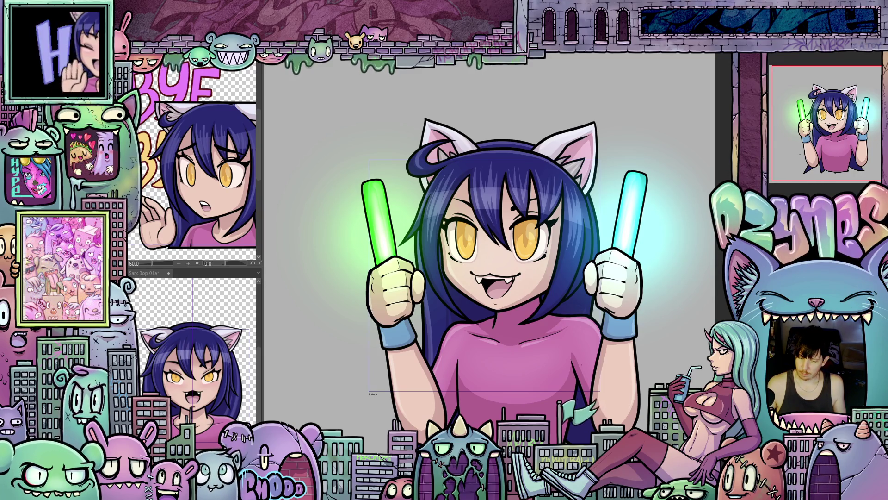
{"action": "scroll", "coordinate": [578, 424], "scroll_direction": "up", "scroll_amount": 2}
{"action": "scroll", "coordinate": [746, 430], "scroll_direction": "down", "scroll_amount": 1}
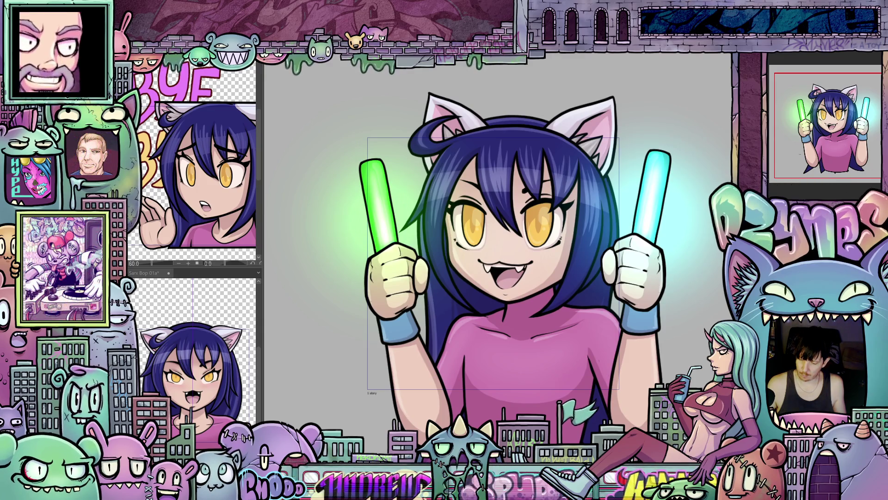
{"action": "scroll", "coordinate": [509, 350], "scroll_direction": "up", "scroll_amount": 2}
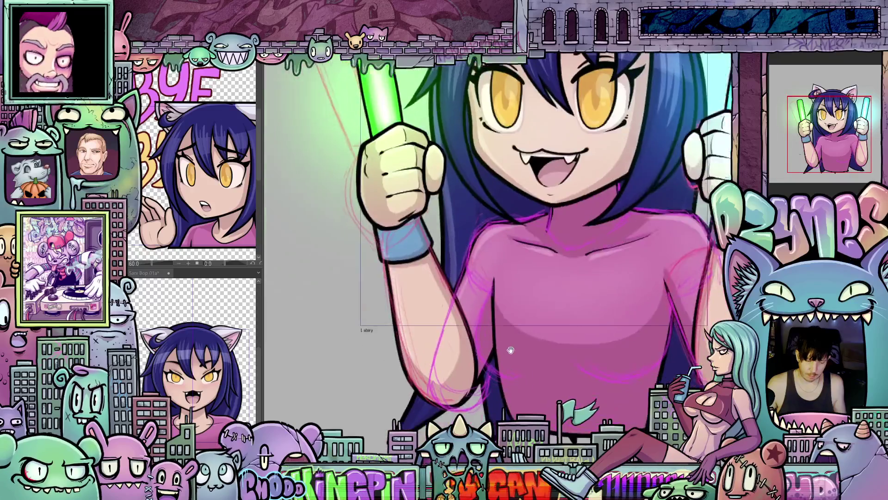
{"action": "left_click_drag", "start_coordinate": [509, 350], "coordinate": [516, 374]}
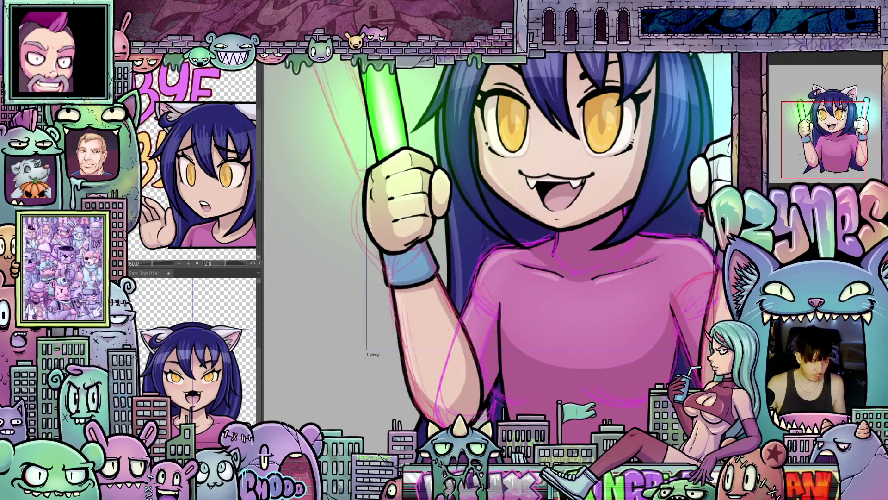
{"action": "scroll", "coordinate": [546, 412], "scroll_direction": "up", "scroll_amount": 2}
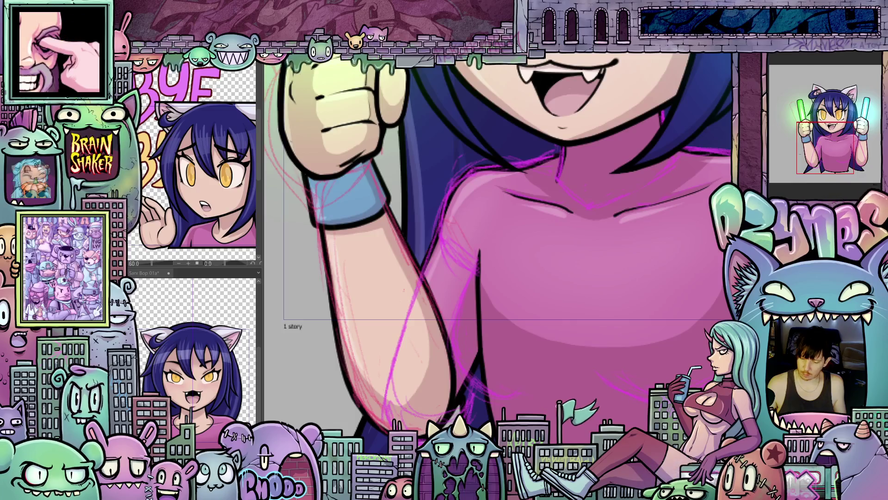
Draw a short dark-blue fold stroke on the shirt near the chest.
{"action": "scroll", "coordinate": [546, 412], "scroll_direction": "up", "scroll_amount": 1}
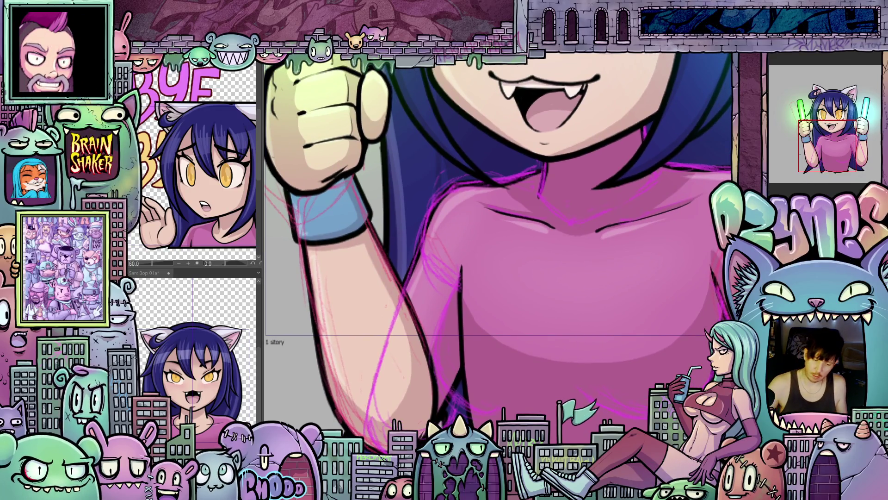
{"action": "left_click_drag", "start_coordinate": [459, 264], "coordinate": [458, 274]}
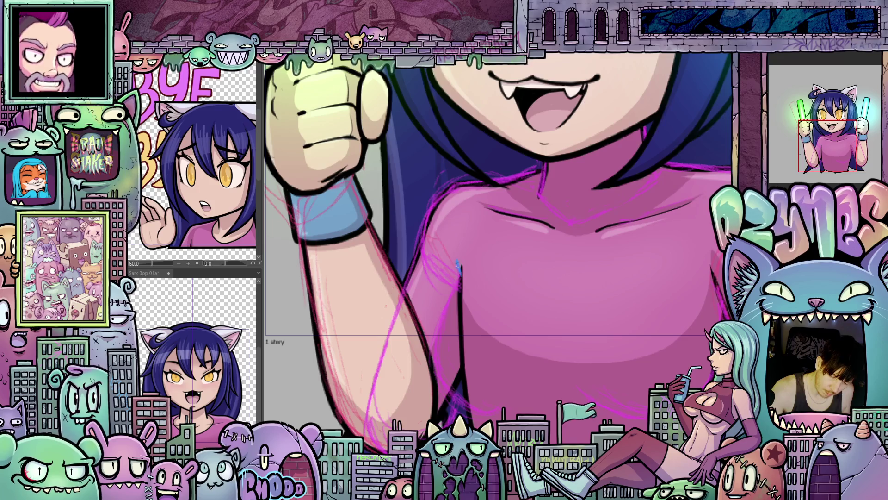
{"action": "left_click_drag", "start_coordinate": [484, 306], "coordinate": [498, 299]}
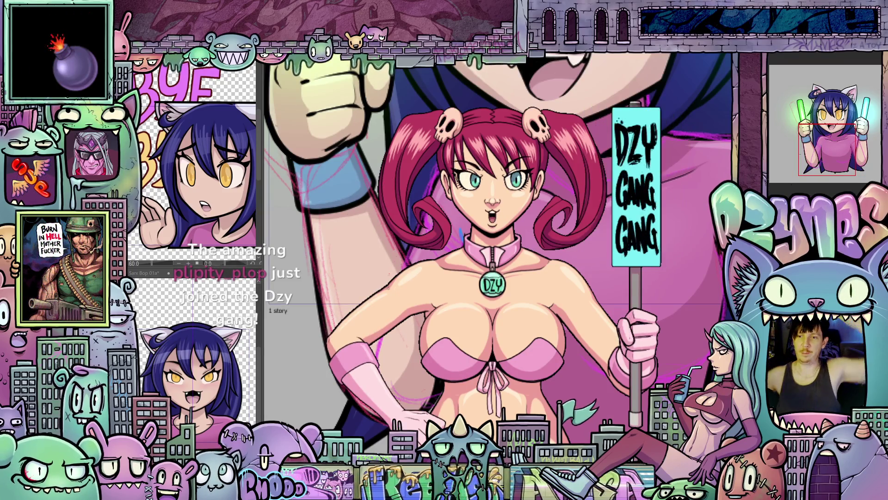
{"action": "left_click_drag", "start_coordinate": [546, 341], "coordinate": [526, 294]}
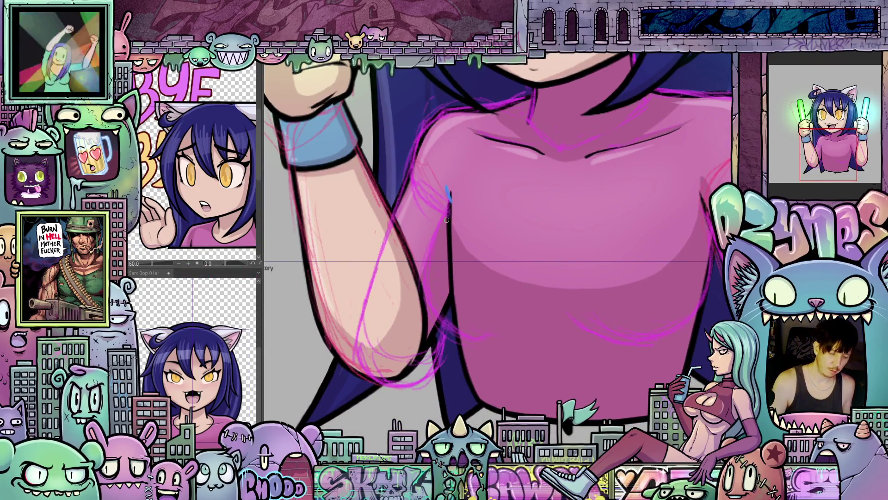
Undo a first fold stroke, rotate the canvas slightly, and draw a curved fold line beneath the chest.
{"action": "mouse_move", "coordinate": [448, 205]}
{"action": "left_mouse_down"}
{"action": "mouse_move", "coordinate": [426, 284]}
{"action": "mouse_move", "coordinate": [431, 306]}
{"action": "mouse_move", "coordinate": [475, 333]}
{"action": "left_mouse_up"}
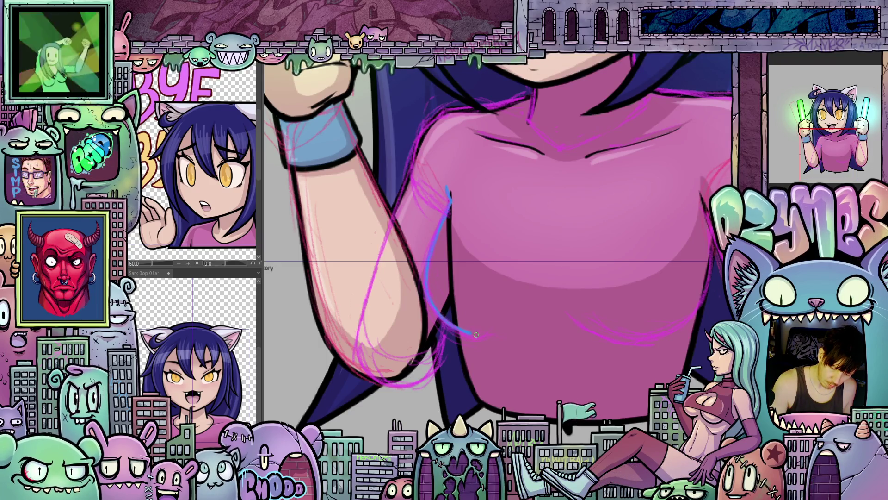
{"action": "key", "text": "ctrl+z"}
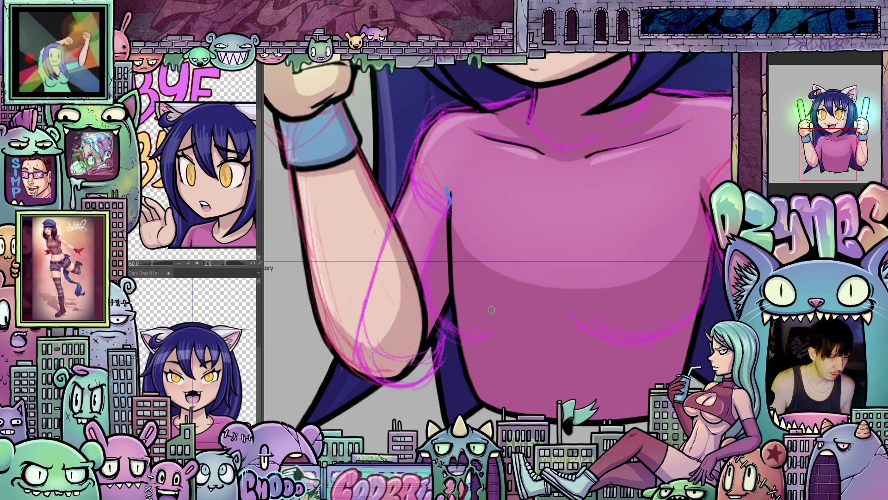
{"action": "mouse_move", "coordinate": [491, 308]}
{"action": "left_mouse_down"}
{"action": "mouse_move", "coordinate": [422, 206]}
{"action": "mouse_move", "coordinate": [414, 290]}
{"action": "mouse_move", "coordinate": [431, 321]}
{"action": "mouse_move", "coordinate": [462, 336]}
{"action": "mouse_move", "coordinate": [509, 326]}
{"action": "left_mouse_up"}
{"action": "mouse_move", "coordinate": [588, 303]}
{"action": "left_mouse_down"}
{"action": "mouse_move", "coordinate": [513, 362]}
{"action": "mouse_move", "coordinate": [560, 364]}
{"action": "left_mouse_up"}
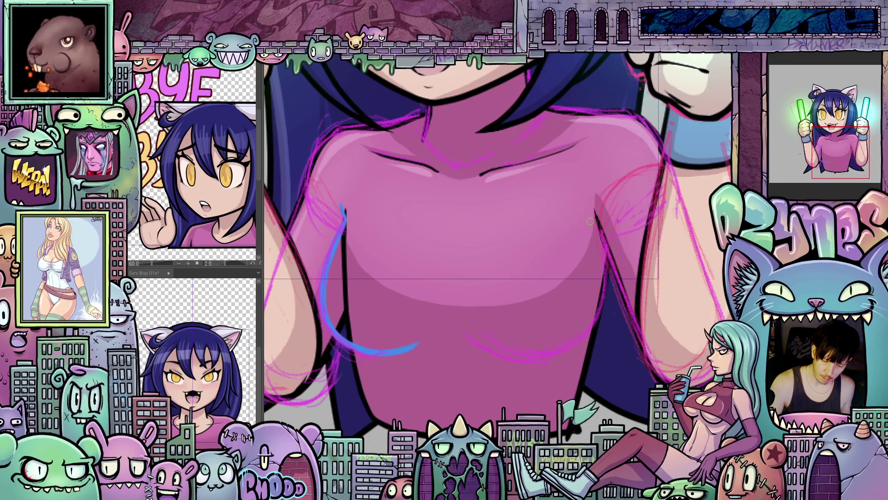
{"action": "mouse_move", "coordinate": [590, 220]}
{"action": "left_mouse_down"}
{"action": "mouse_move", "coordinate": [595, 259]}
{"action": "mouse_move", "coordinate": [578, 320]}
{"action": "mouse_move", "coordinate": [539, 344]}
{"action": "mouse_move", "coordinate": [499, 342]}
{"action": "left_mouse_up"}
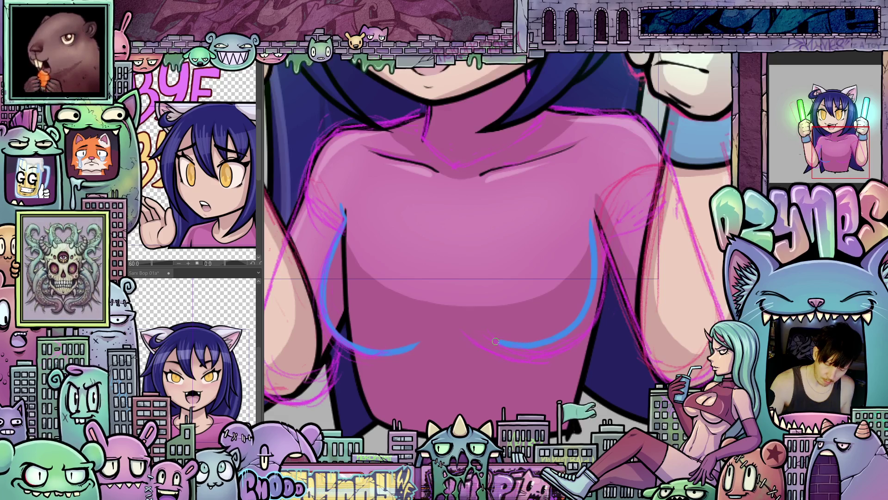
{"action": "left_click_drag", "start_coordinate": [471, 295], "coordinate": [483, 376]}
Lasso the right-hand blue fold line under the chest and enclose it in a transform box.
{"action": "scroll", "coordinate": [571, 393], "scroll_direction": "down", "scroll_amount": 3}
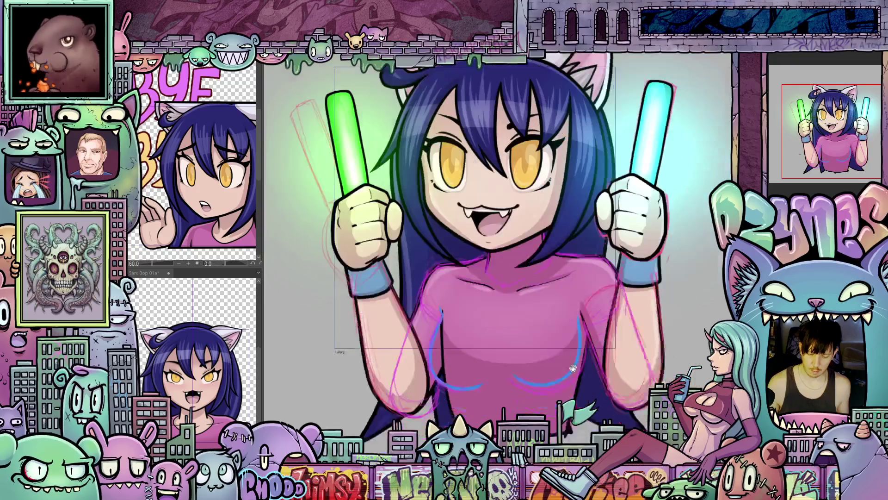
{"action": "scroll", "coordinate": [364, 370], "scroll_direction": "up", "scroll_amount": 2}
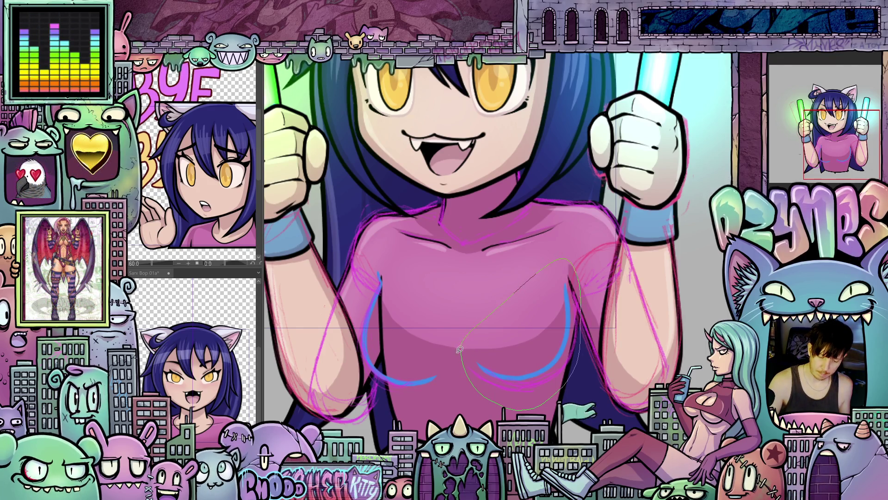
{"action": "left_click_drag", "start_coordinate": [458, 349], "coordinate": [457, 351]}
{"action": "key", "text": "ctrl+t"}
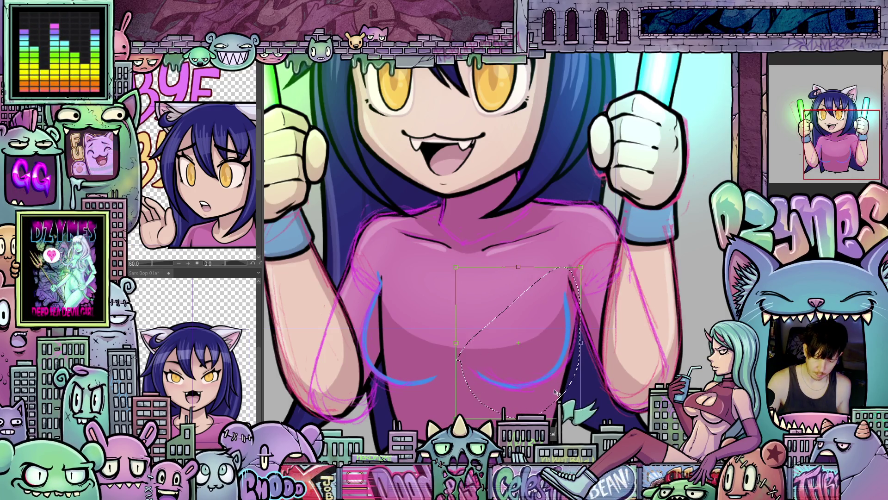